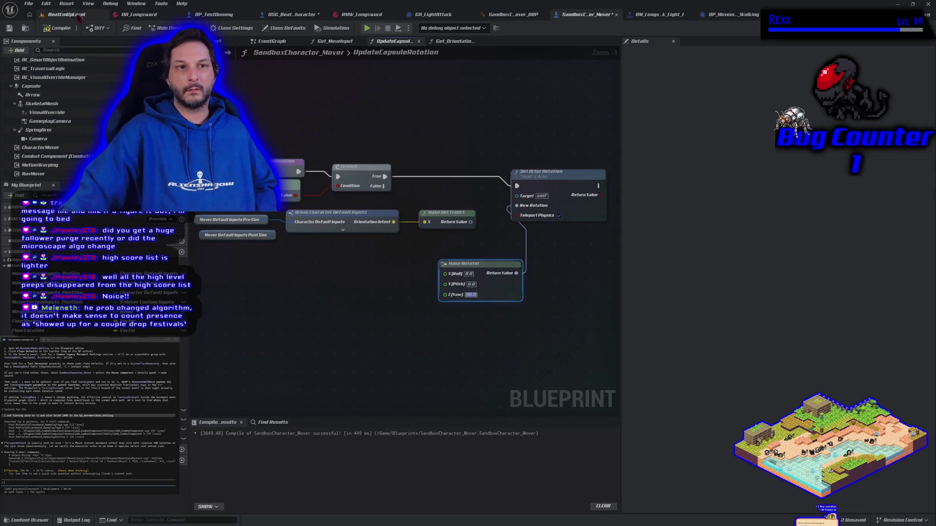
Step: Compile SandboxCharacter_Mover and test the character turning in play, then return to the UpdateCapsuleRotation graph
click(59, 29)
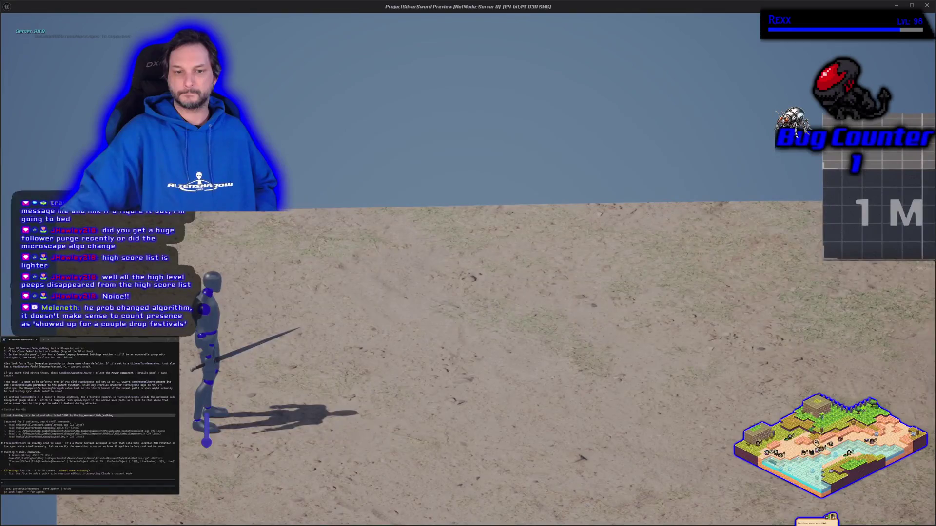
key(s)
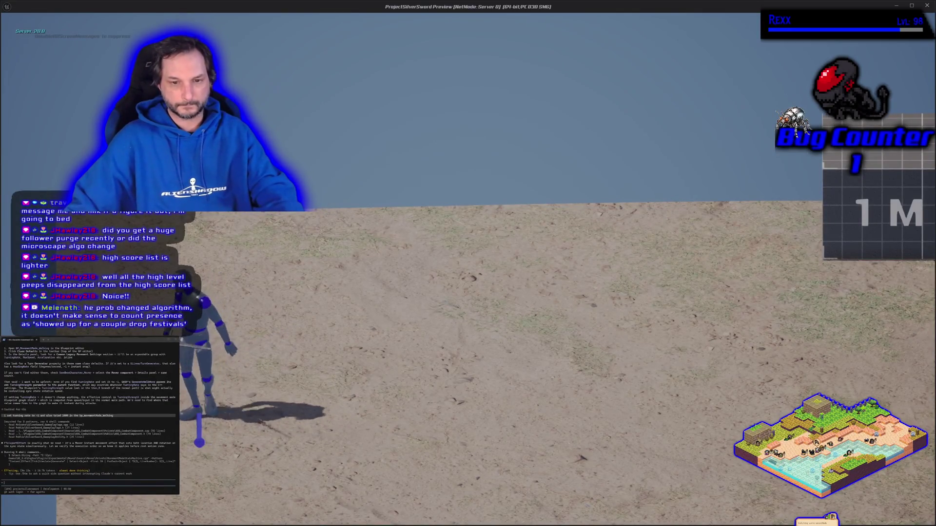
key(w)
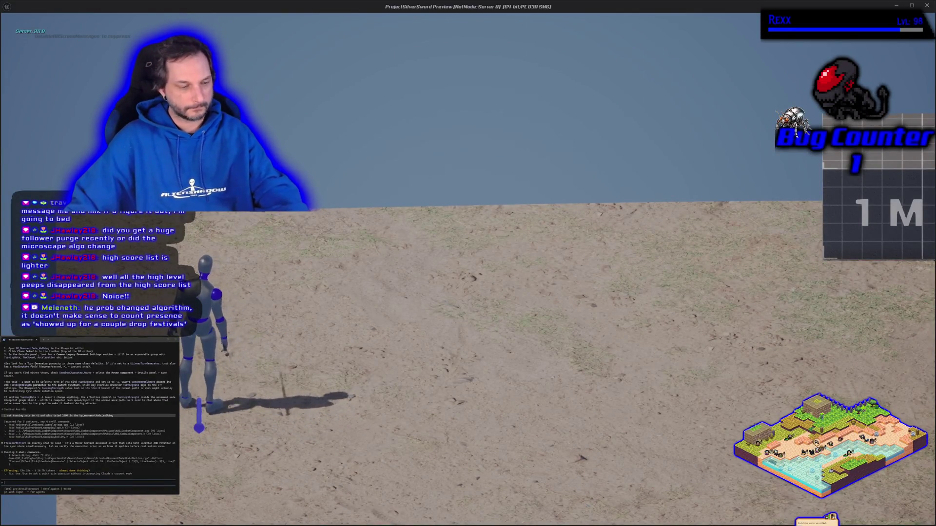
key(Escape)
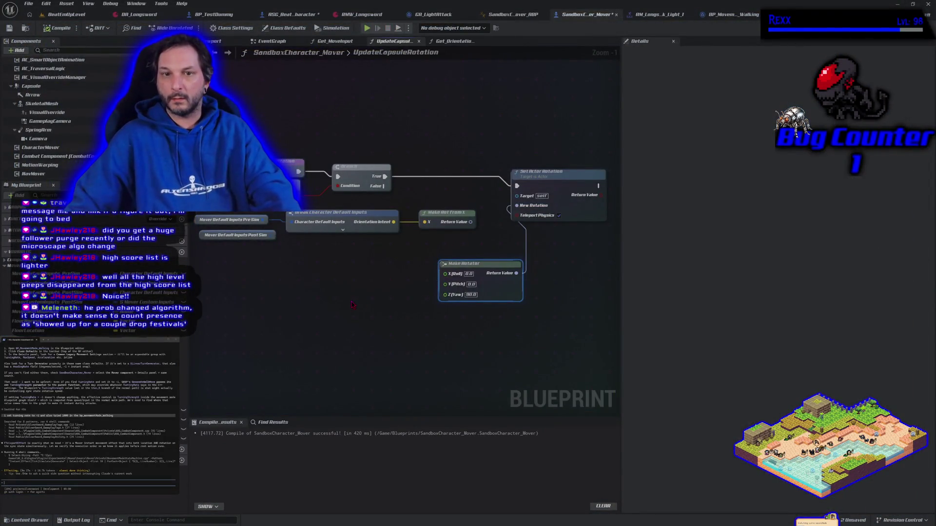
drag(352, 305, 341, 298)
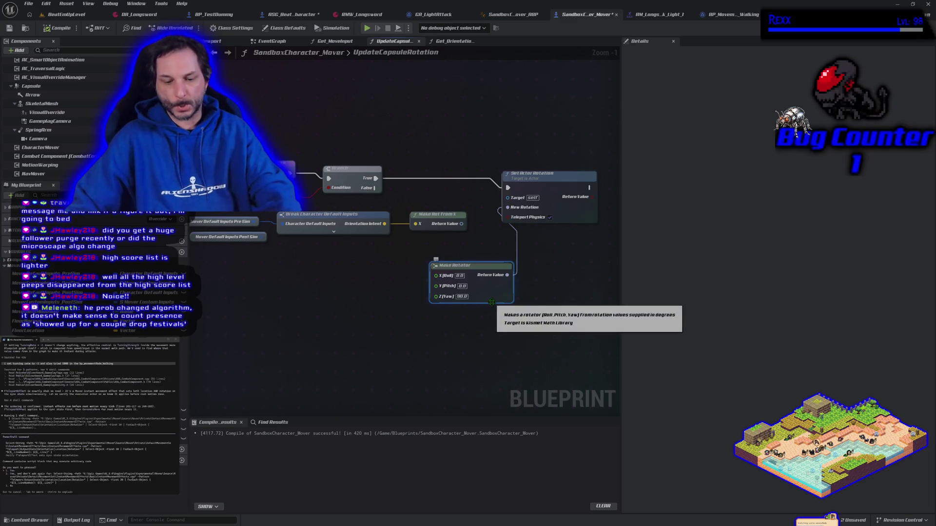
Step: Replace the Make Rotator node with a Capsule reference and its Set World Rotation node
key(Delete)
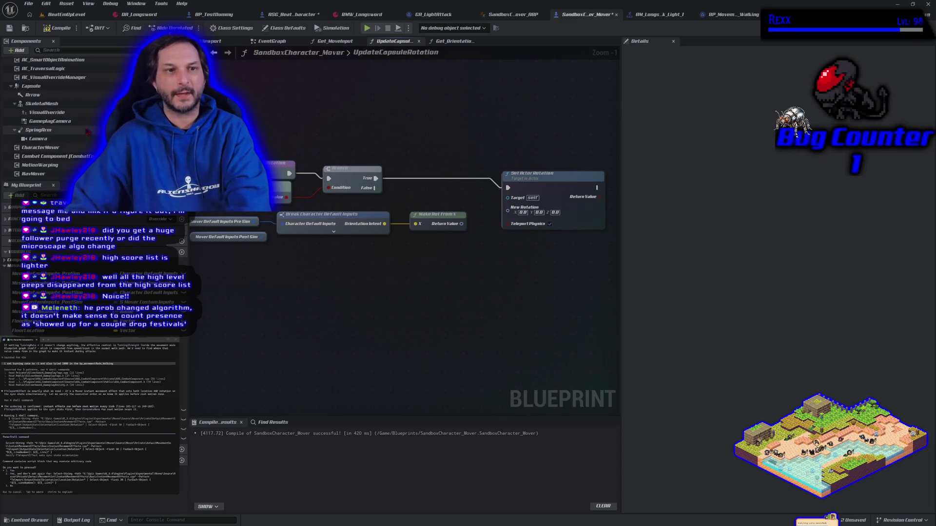
click(31, 86)
drag(376, 117, 425, 117)
text(set rotatio)
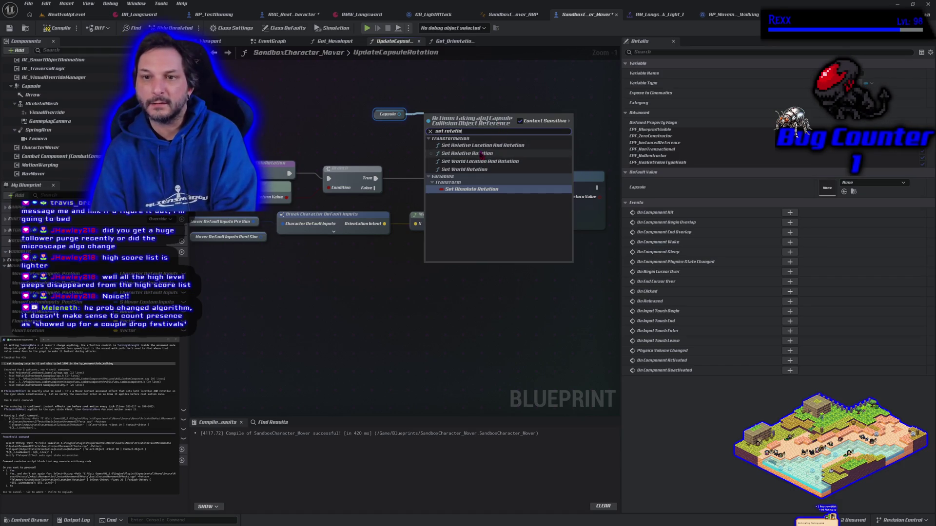
click(473, 169)
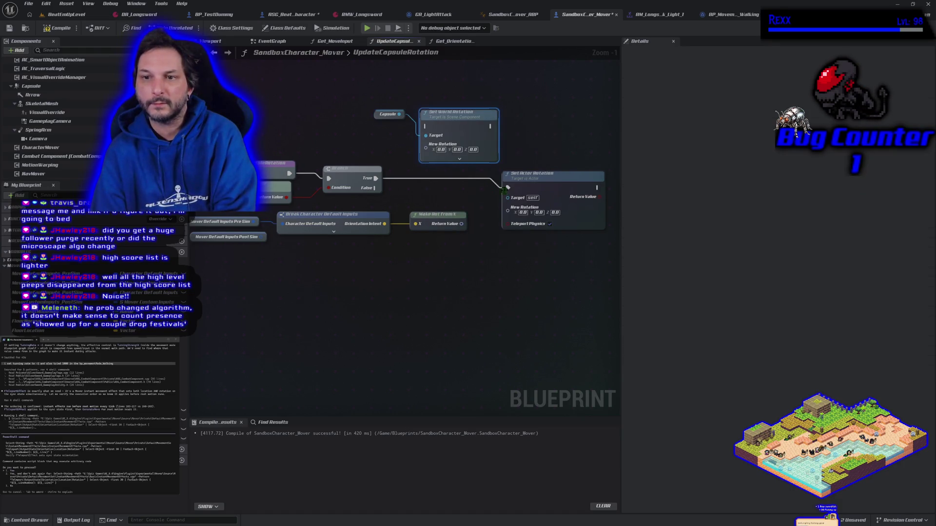
Step: Wire Branch True and Make Rot From X into Set World Rotation, then start a play test
drag(508, 188, 420, 123)
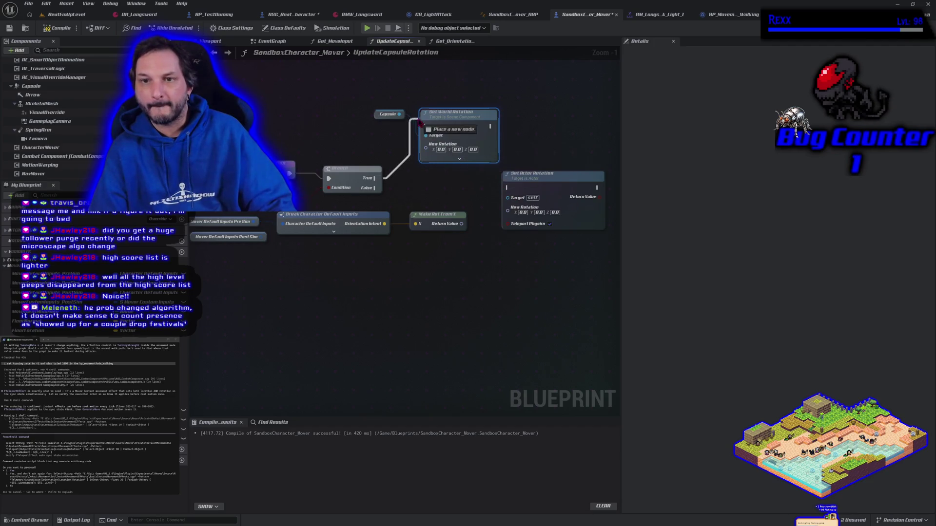
drag(459, 211, 425, 146)
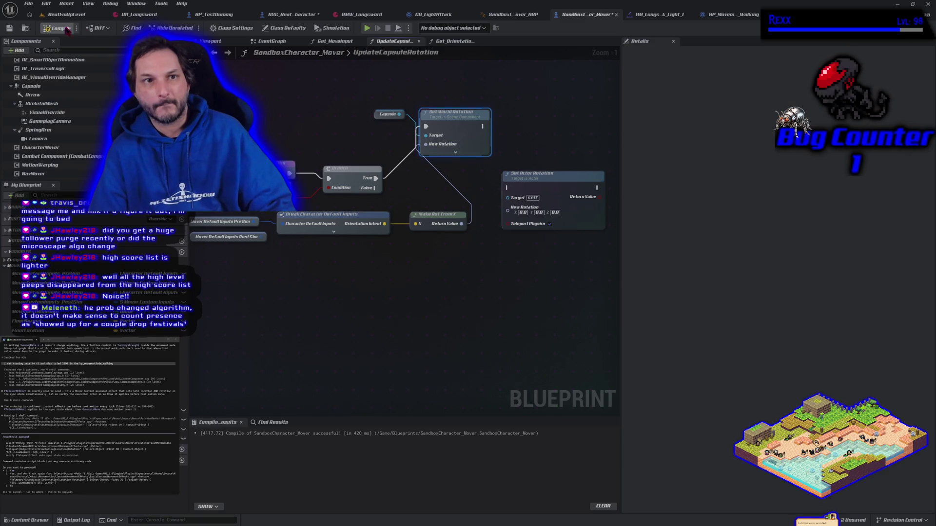
click(367, 28)
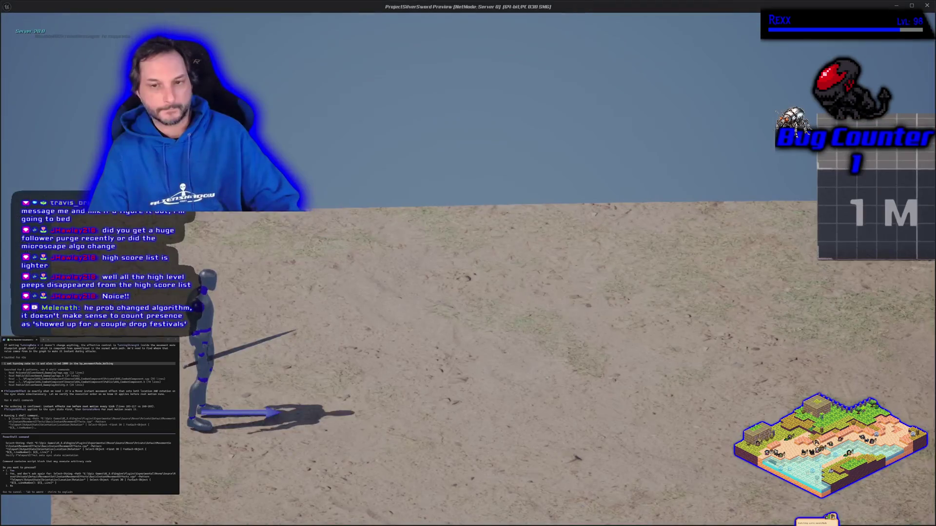
Step: Walk the character back and right, swing the sword, and exit the play session
key(s)
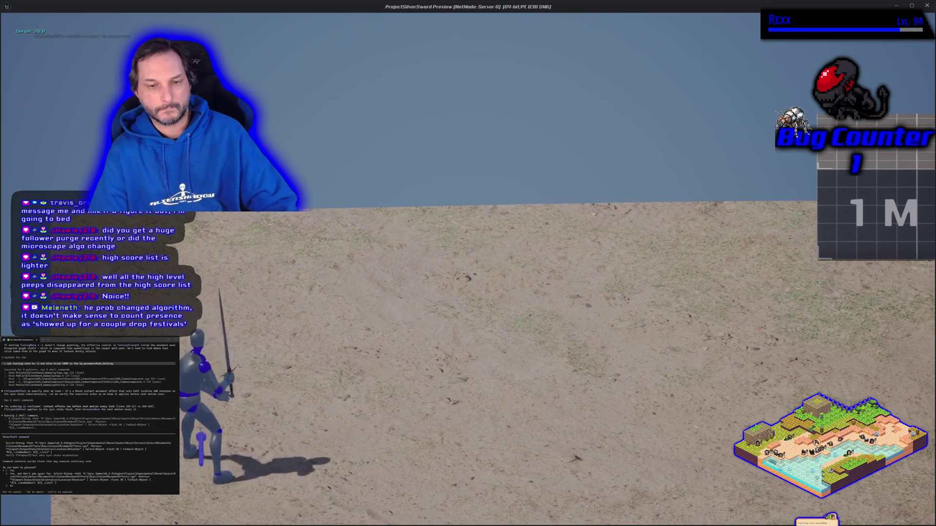
key(d)
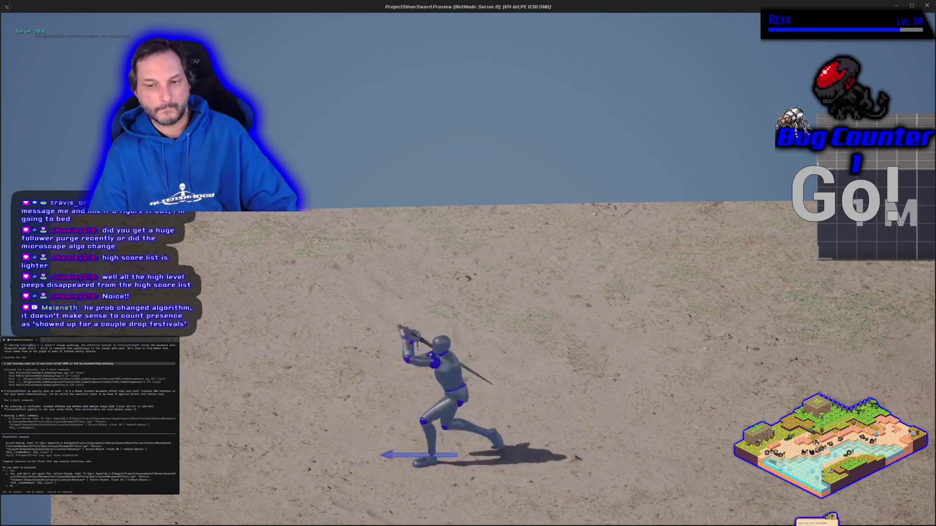
key(Escape)
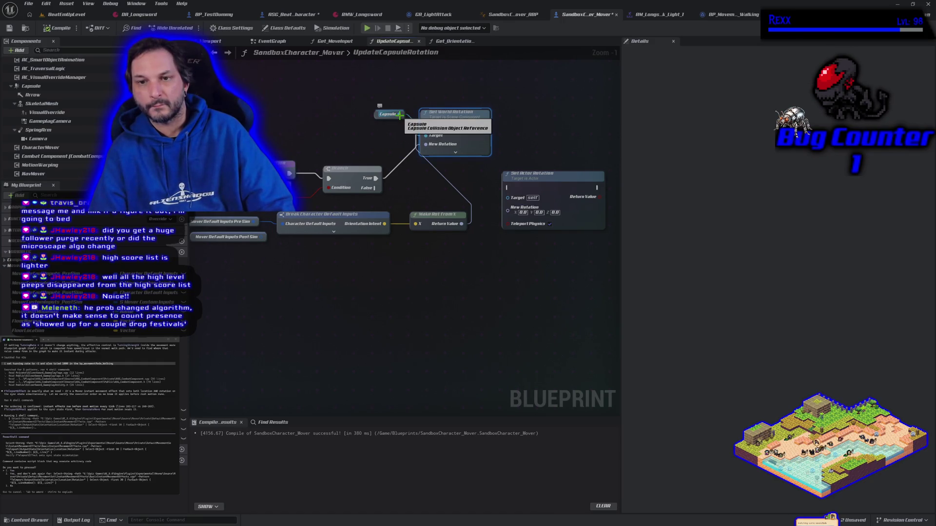
Step: Place a SkeletalMesh reference for Set World Rotation's Target and play-test with Alt+P
click(42, 103)
mouse_move(41, 103)
mouse_down()
mouse_move(320, 90)
mouse_move(426, 136)
mouse_move(314, 129)
mouse_up()
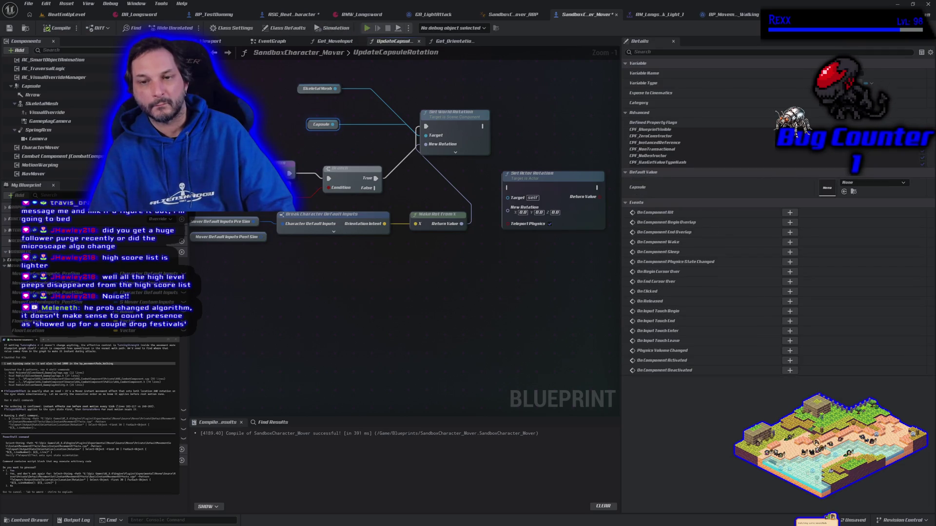
key(alt+p)
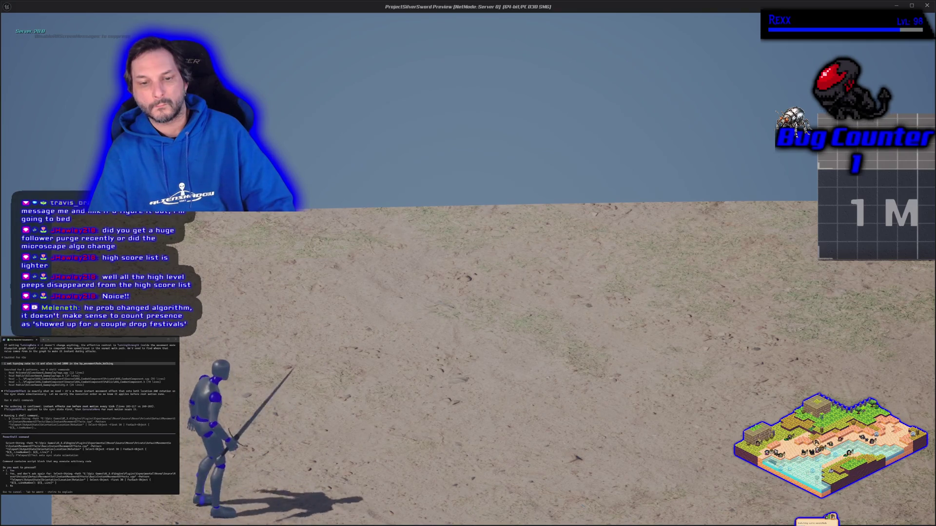
Step: Leave play and break the Capsule's link to Set World Rotation
key(w+d)
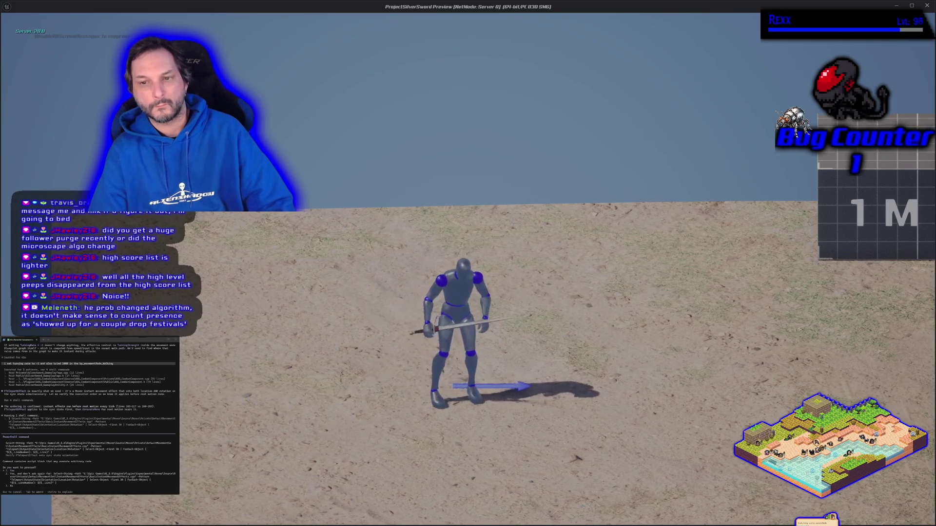
key(Escape)
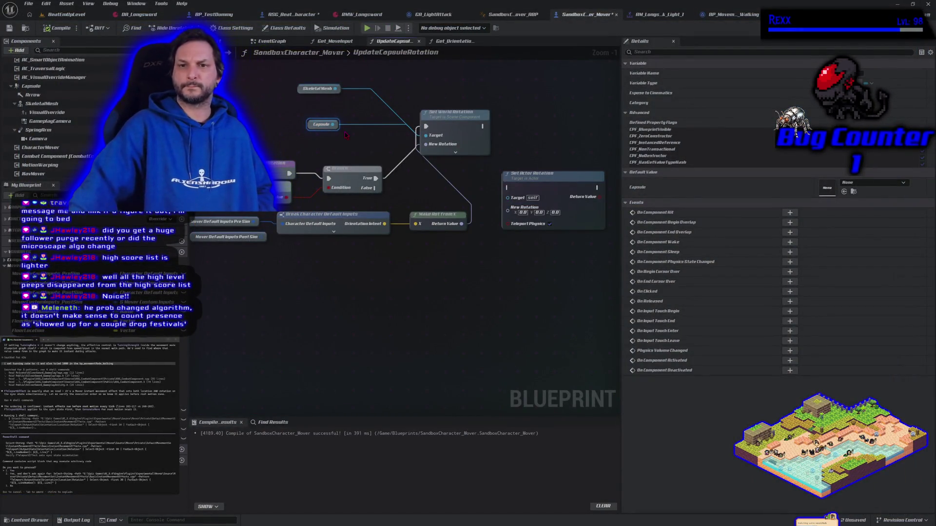
drag(342, 149, 369, 171)
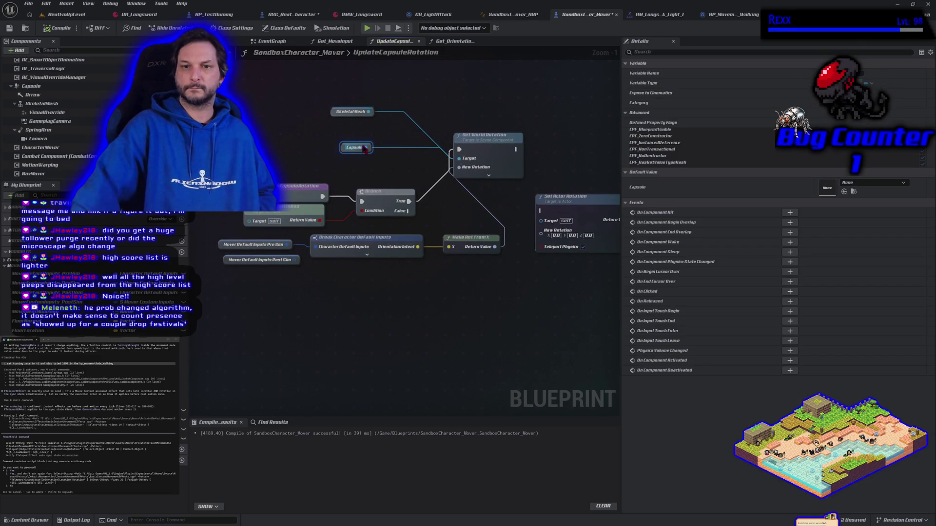
right_click(365, 147)
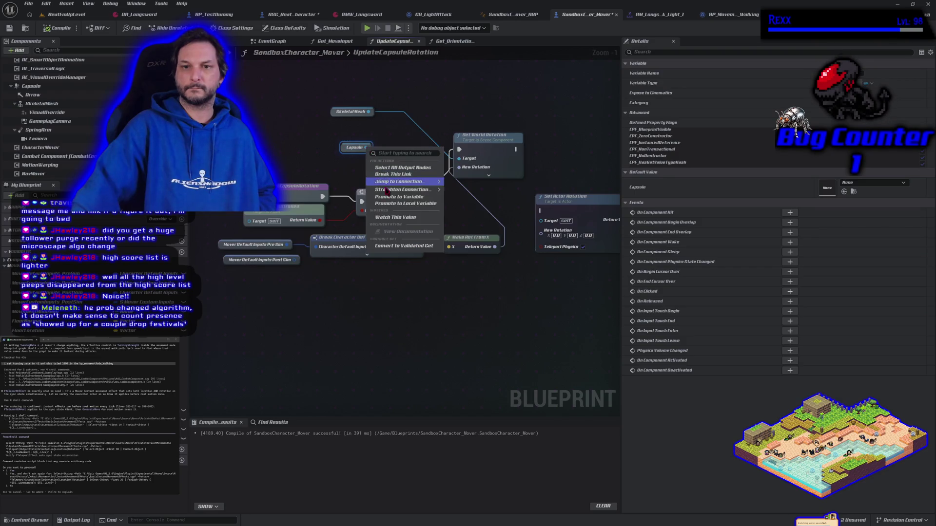
click(393, 174)
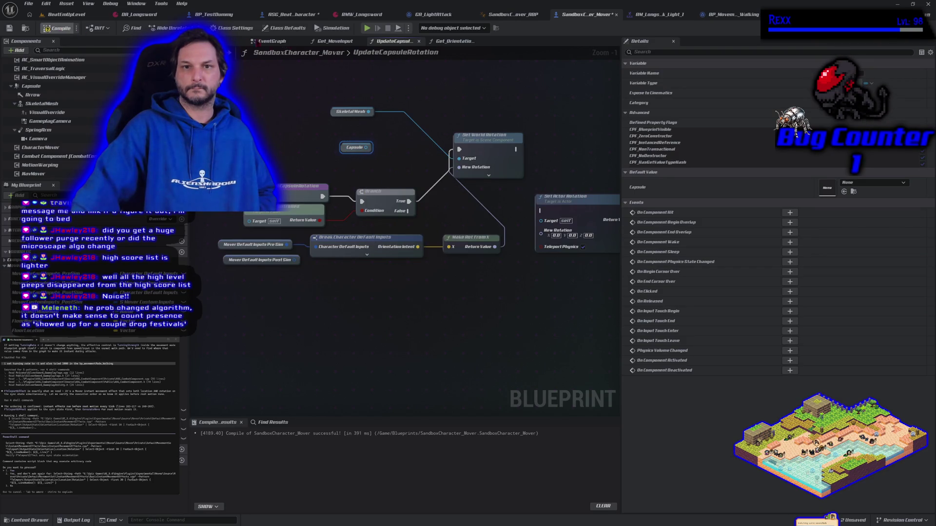
Step: Play-test again, walking the character with S, D and A before exiting
click(368, 29)
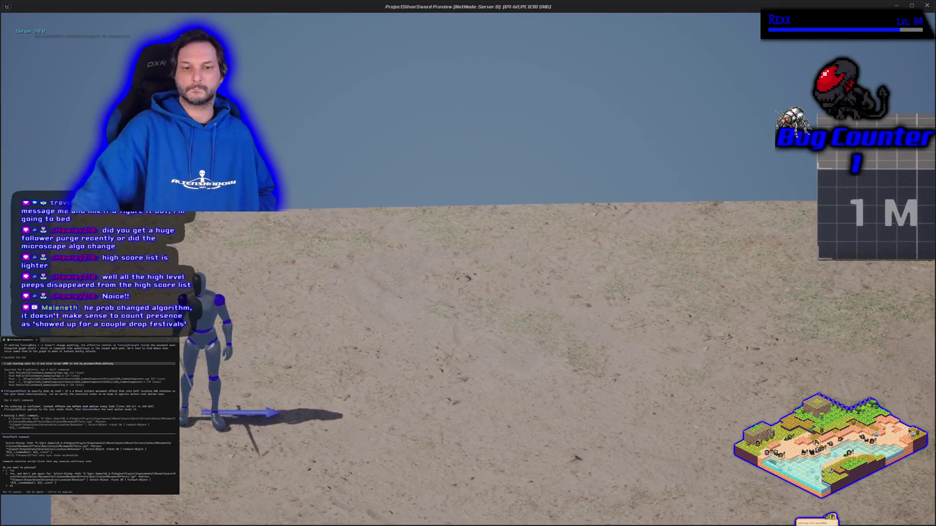
key(s)
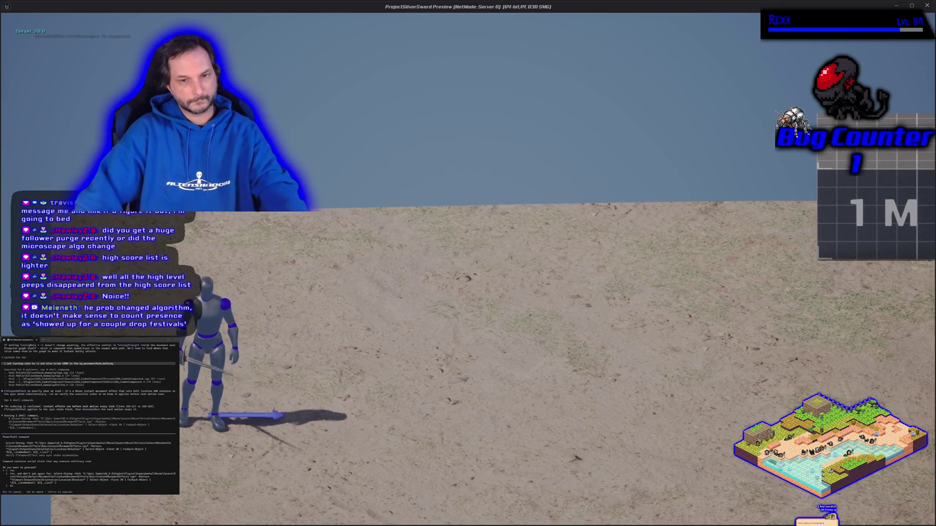
key(d)
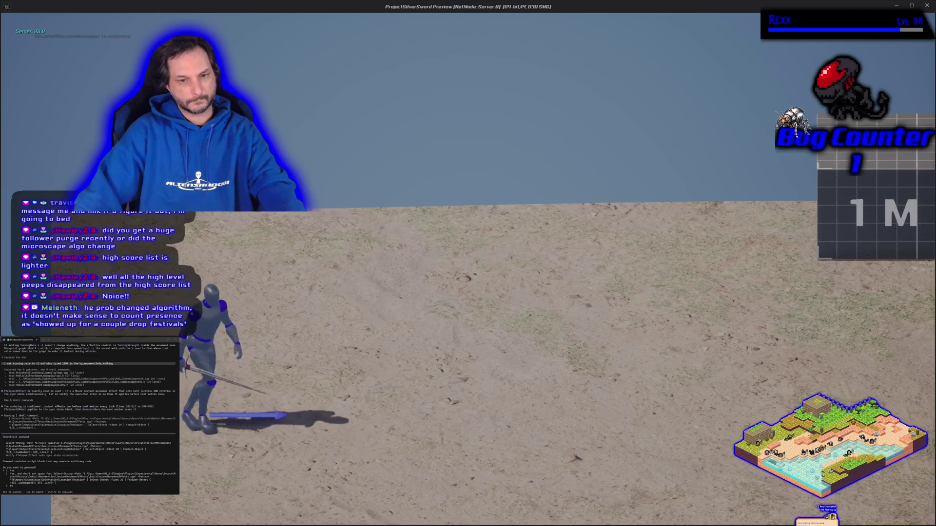
key(a)
key(Escape)
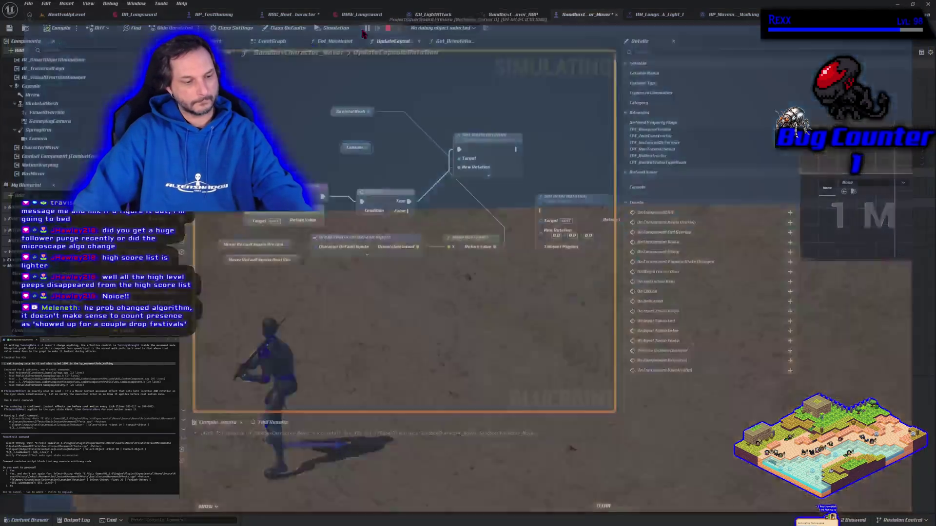
Step: Rearrange the graph, moving the Capsule node beside the SkeletalMesh node
drag(452, 205, 375, 206)
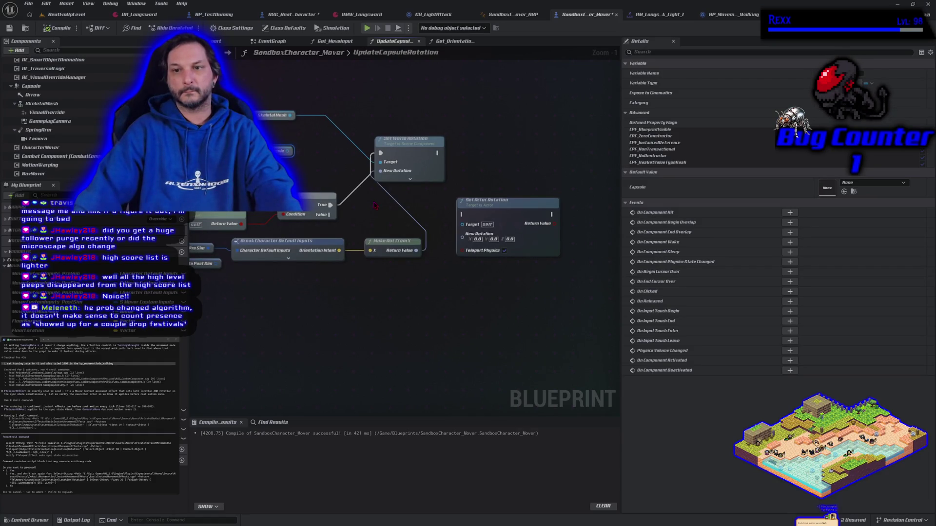
mouse_move(289, 115)
mouse_down()
mouse_move(390, 137)
mouse_move(464, 229)
mouse_move(380, 146)
mouse_move(300, 110)
mouse_up()
click(307, 161)
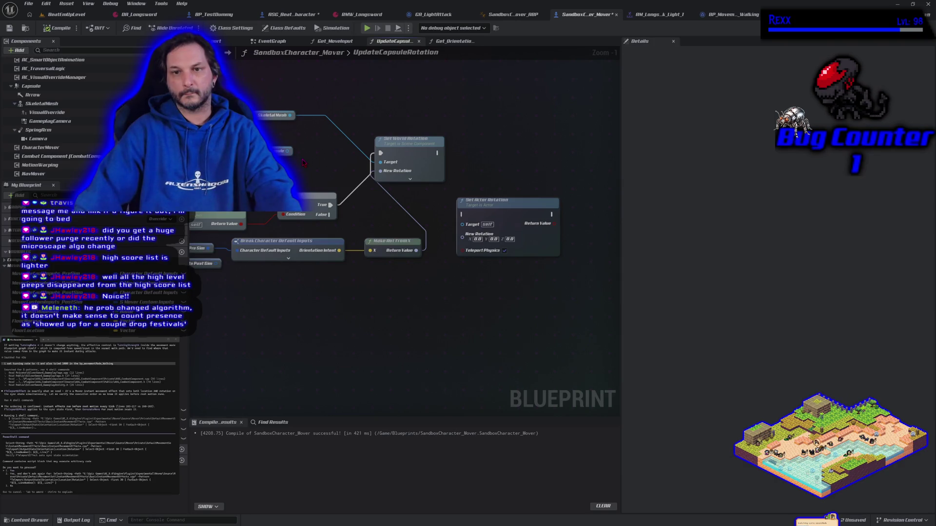
drag(322, 180, 384, 217)
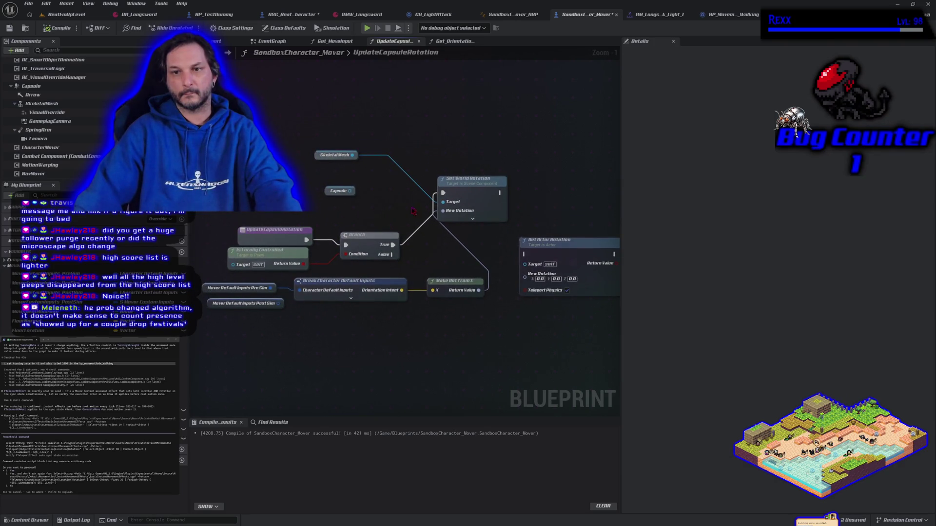
click(337, 191)
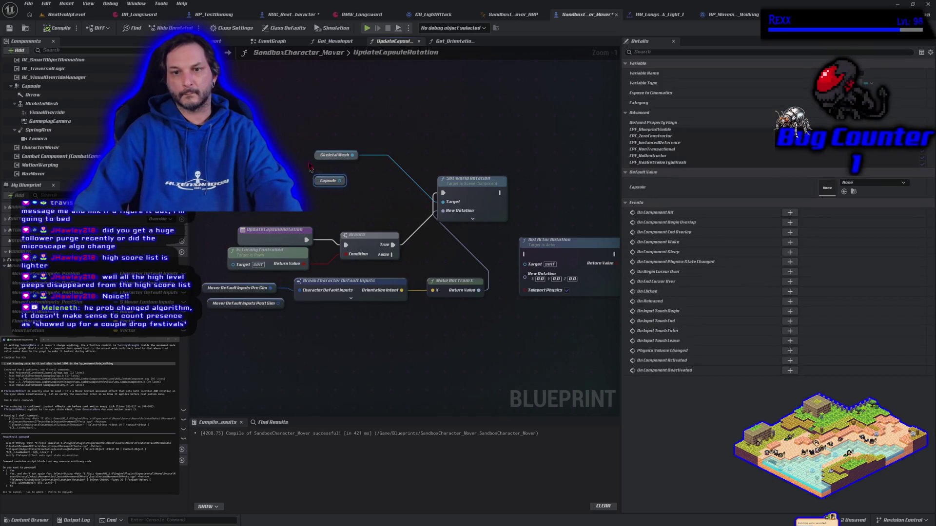
drag(336, 191, 311, 125)
Step: Add a Get Last Movement Input Vector node and wire it into Make Rot From X
right_click(267, 190)
text(get las)
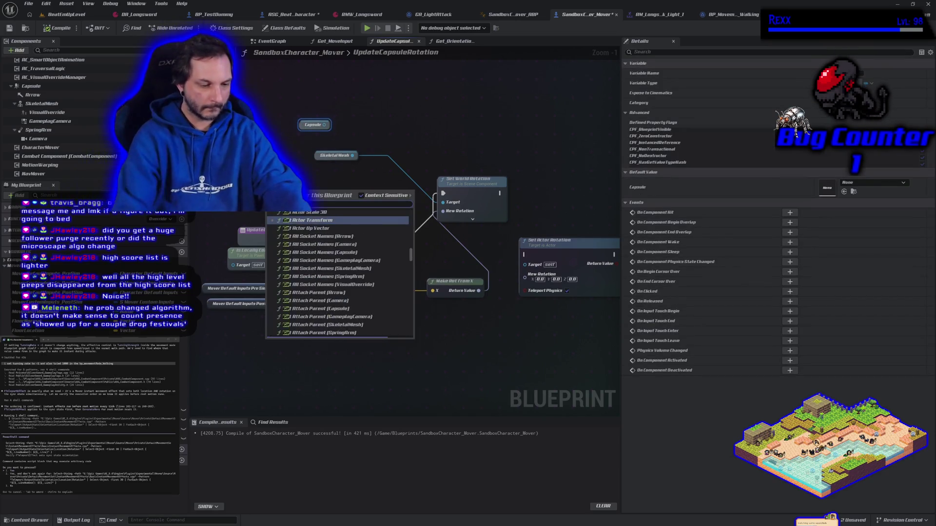
text(t movem)
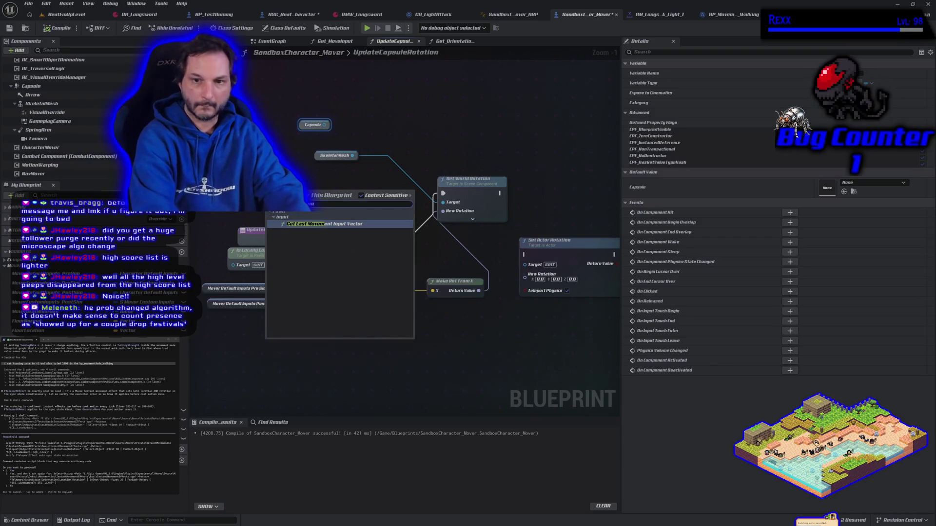
click(341, 224)
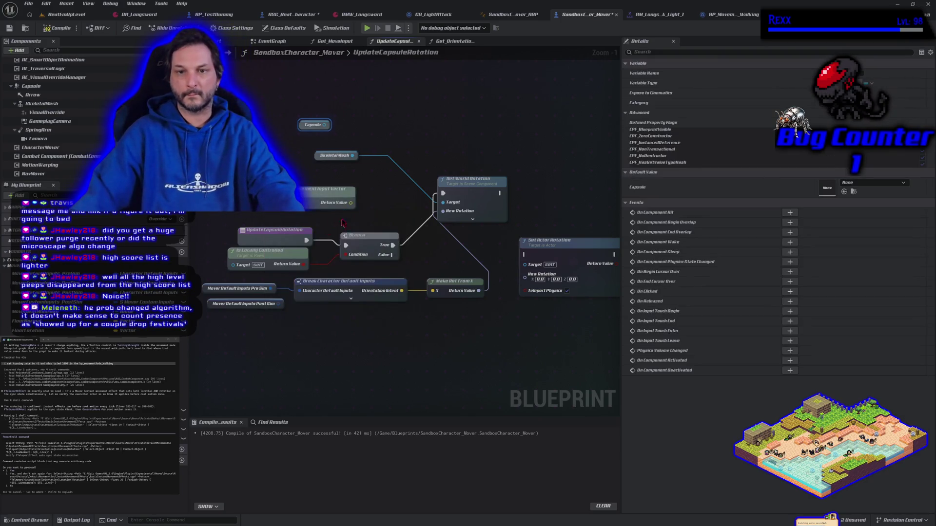
mouse_move(351, 205)
mouse_down()
mouse_move(434, 225)
mouse_move(433, 291)
mouse_up()
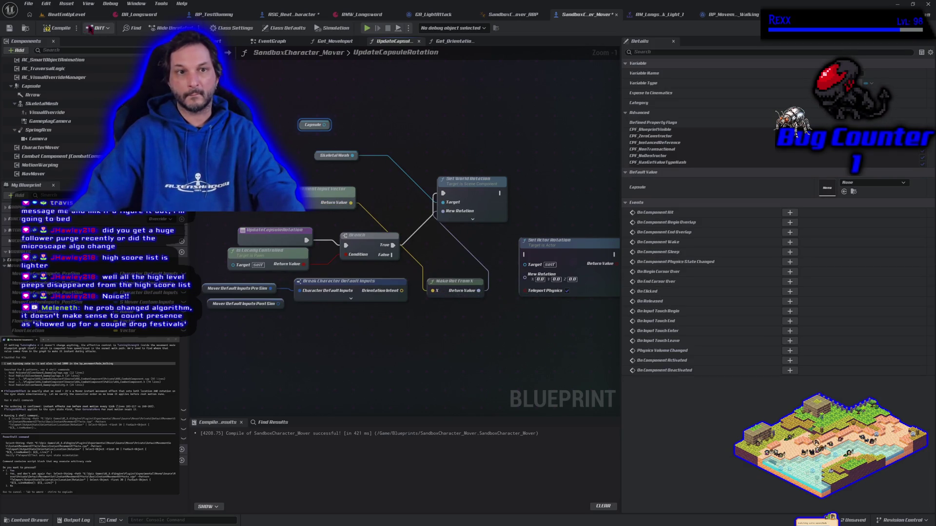
click(368, 29)
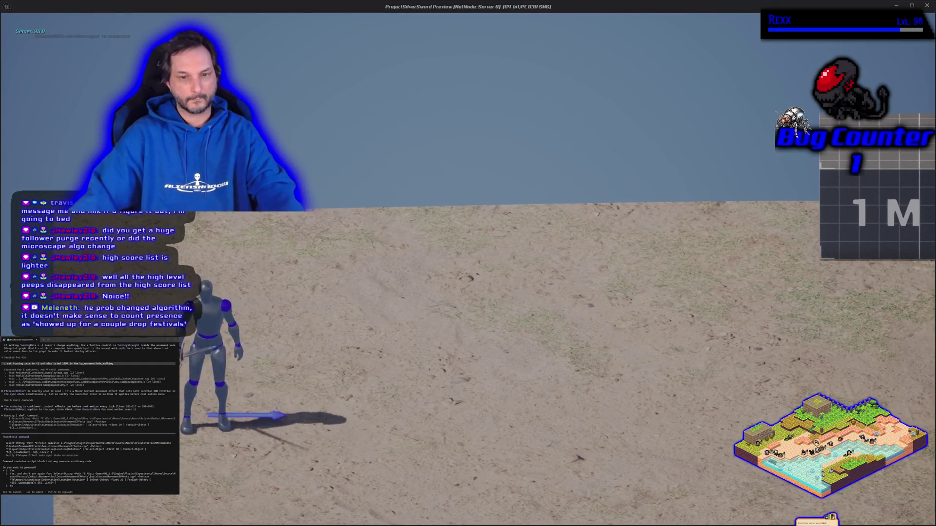
key(d)
key(a)
key(a)
key(s)
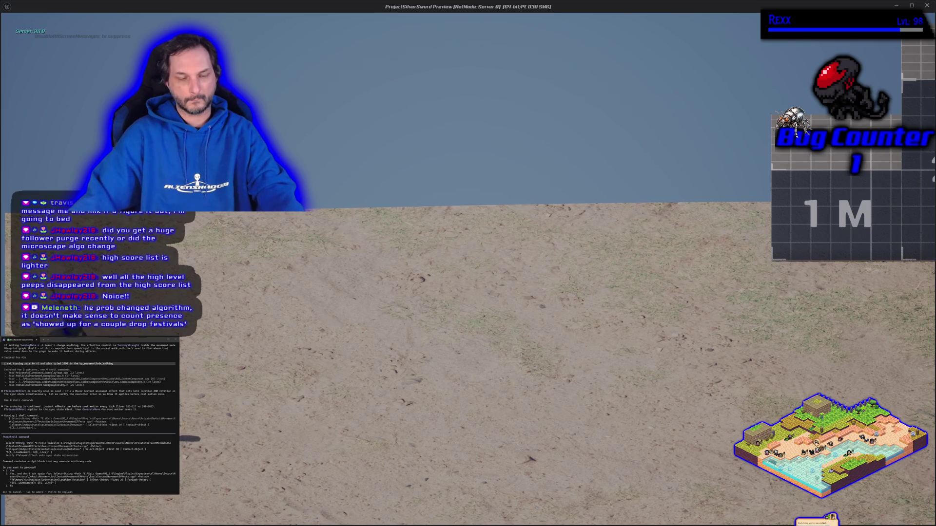
key(Escape)
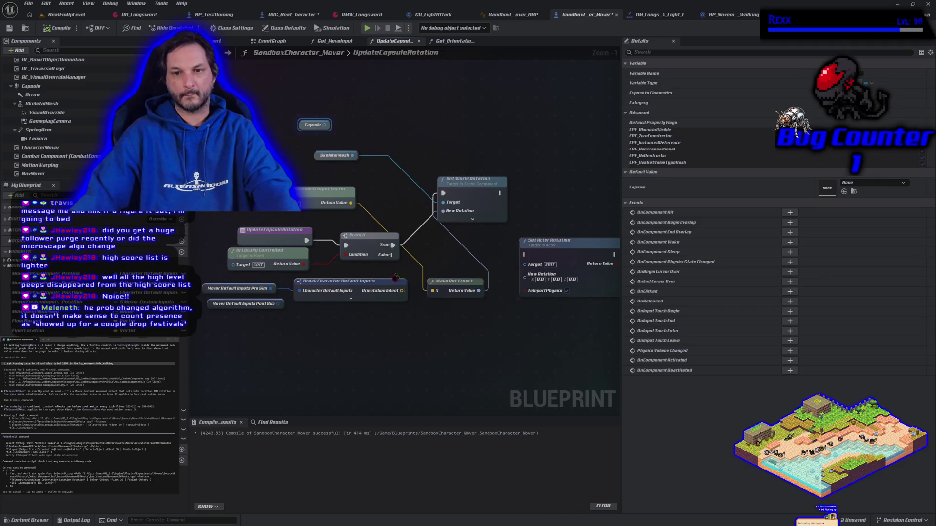
Step: Feed Orientation Intent into Make Rot From X's X, play-test, and move the SkeletalMesh getter beside Set World Rotation
click(317, 202)
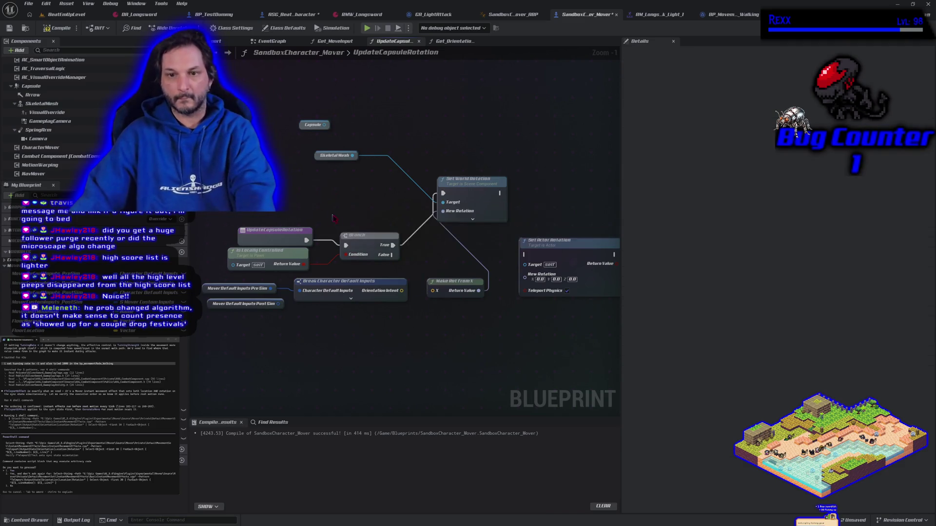
drag(402, 291, 435, 297)
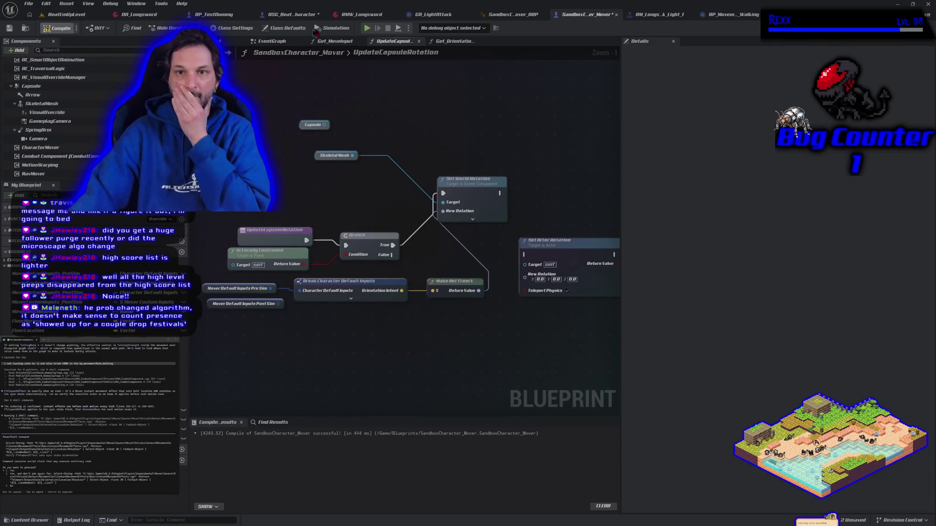
click(368, 28)
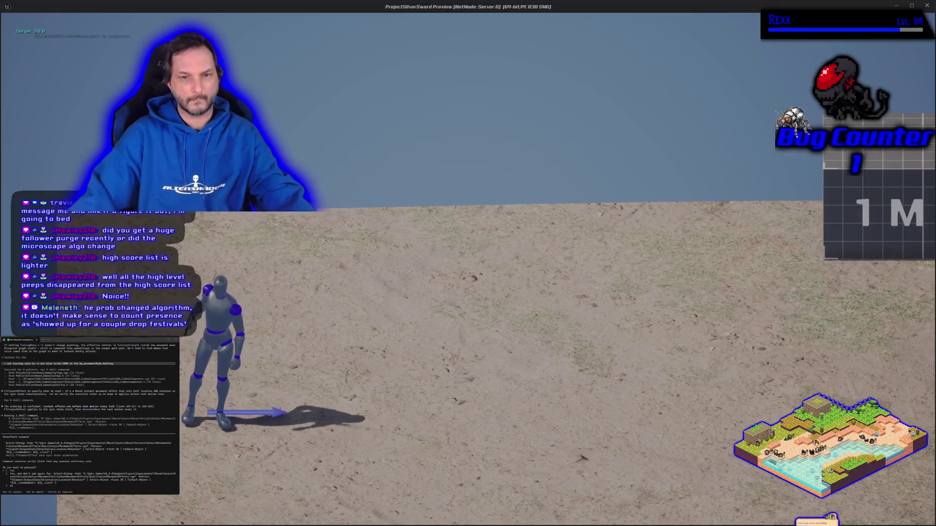
key(Escape)
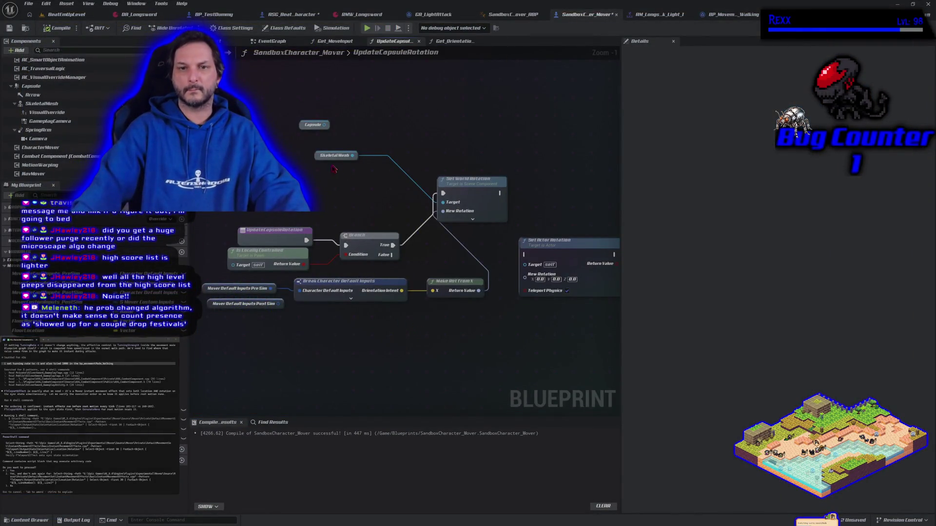
drag(317, 159, 363, 205)
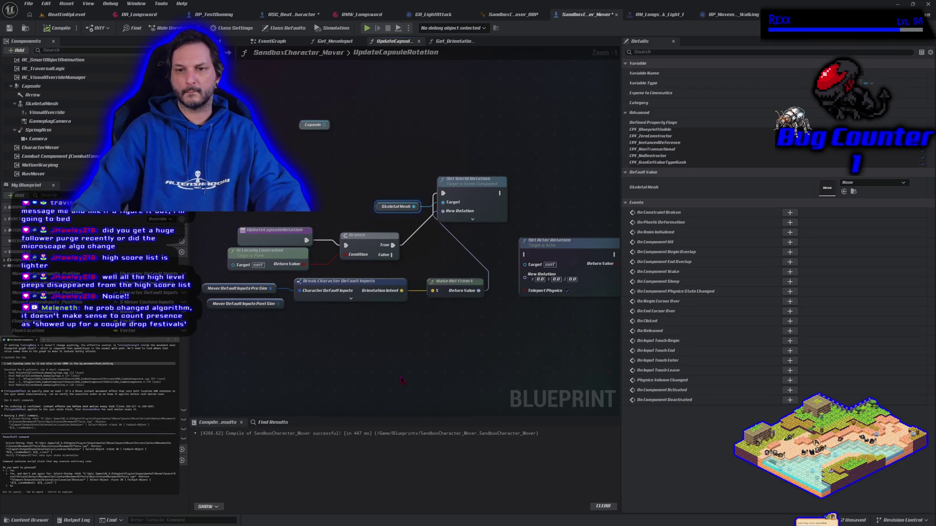
mouse_move(402, 379)
mouse_down()
mouse_move(385, 345)
mouse_move(358, 357)
mouse_move(381, 374)
mouse_up()
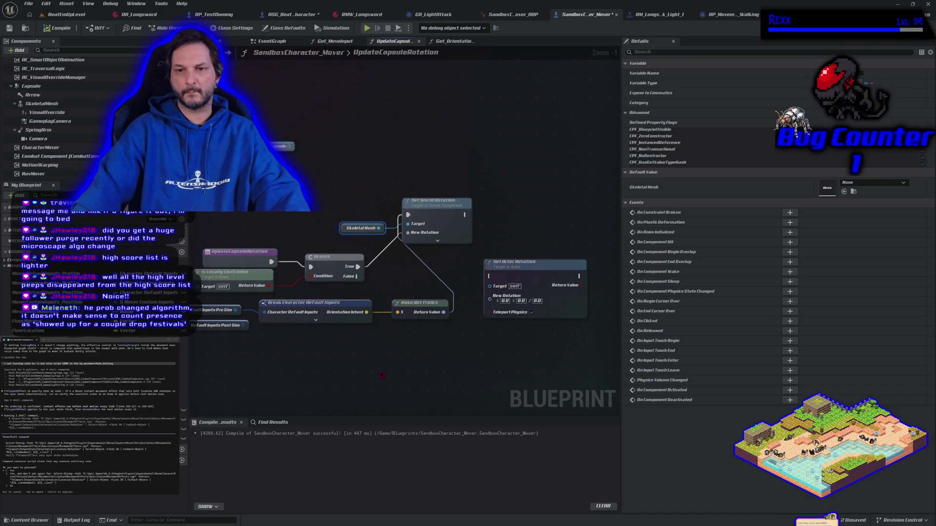
right_click(371, 157)
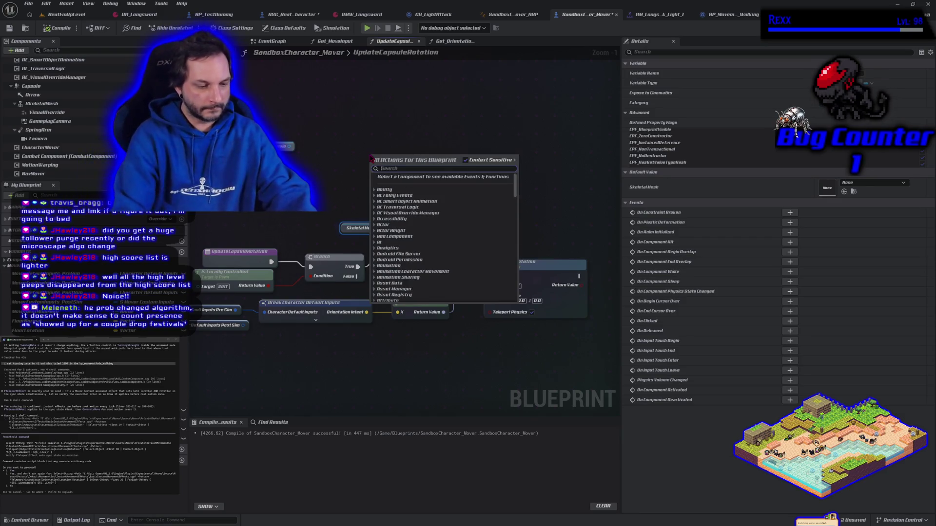
text(set relat)
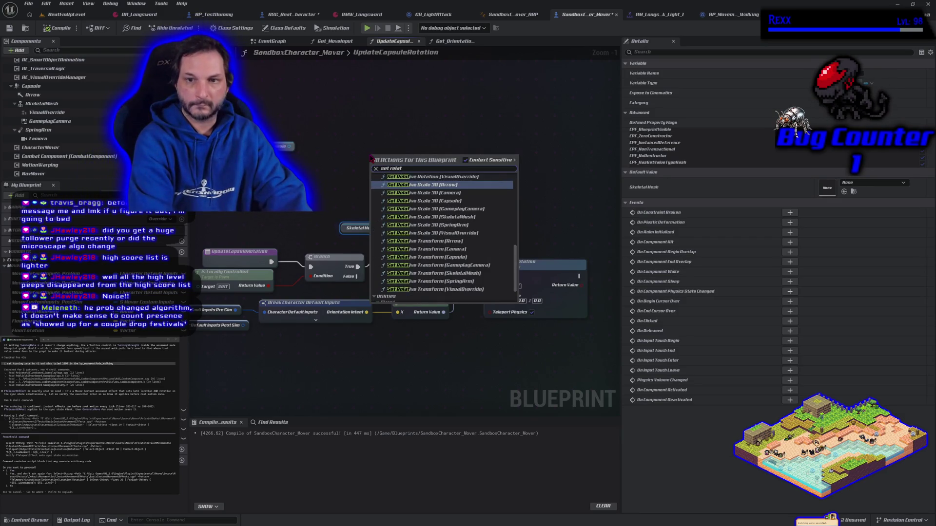
key(BackSpace)
key(BackSpace)
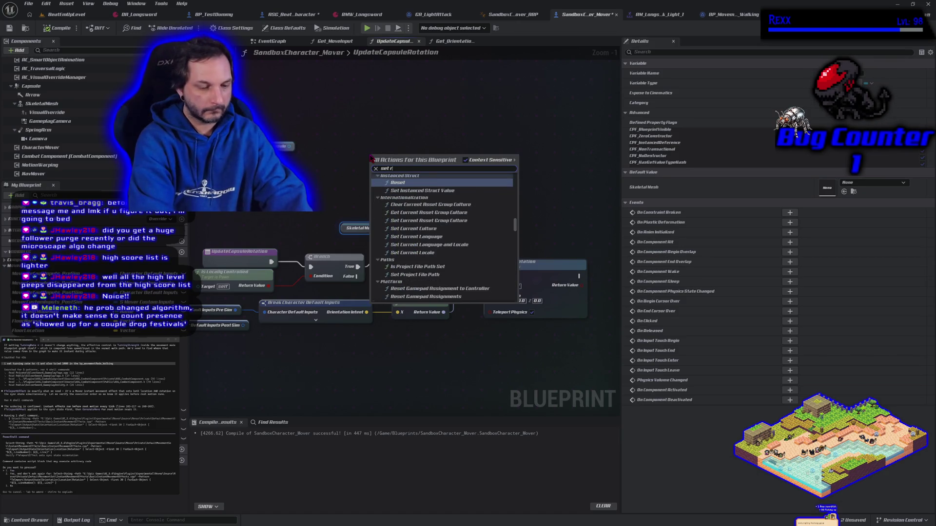
text(otation)
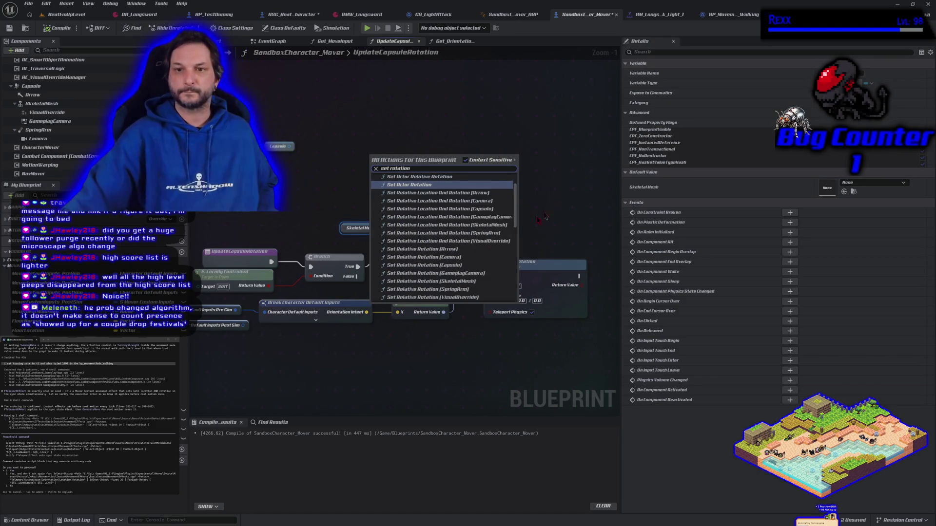
scroll(446, 255, up, 2)
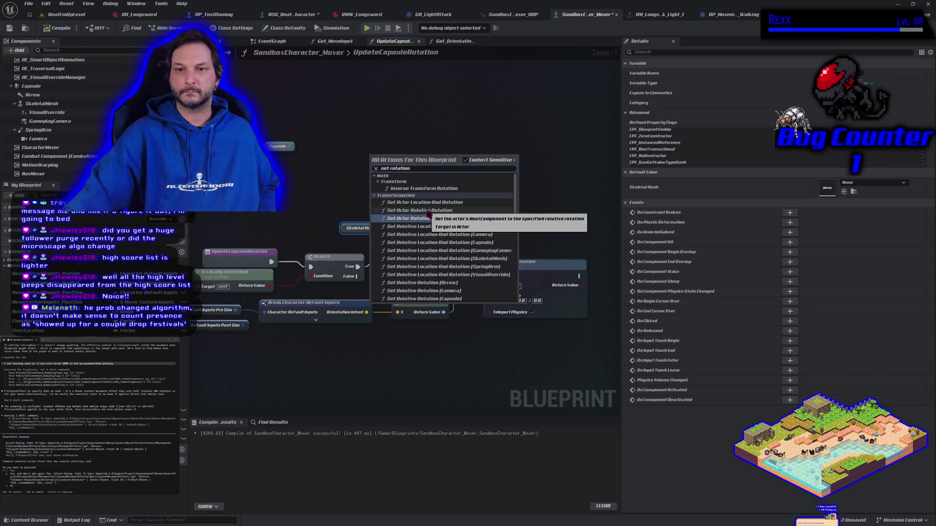
scroll(434, 214, down, 4)
scroll(440, 213, down, 5)
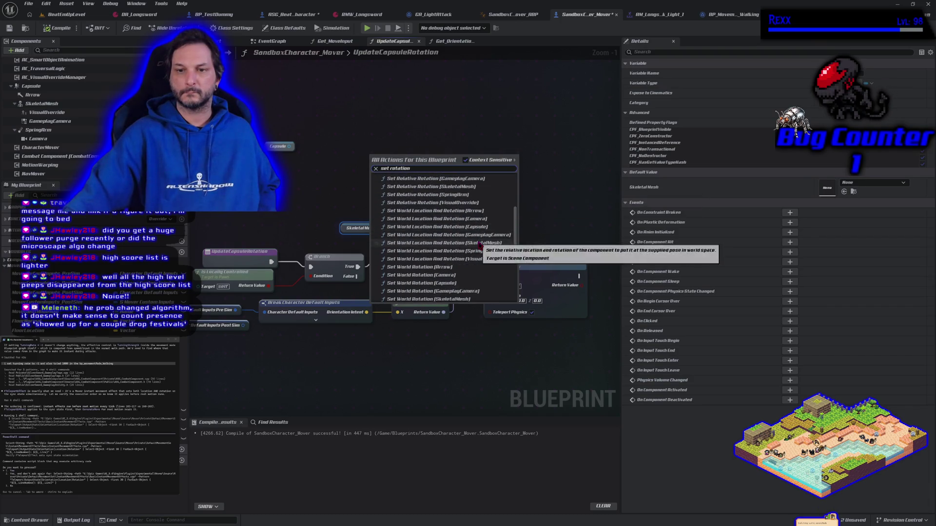
scroll(480, 246, down, 4)
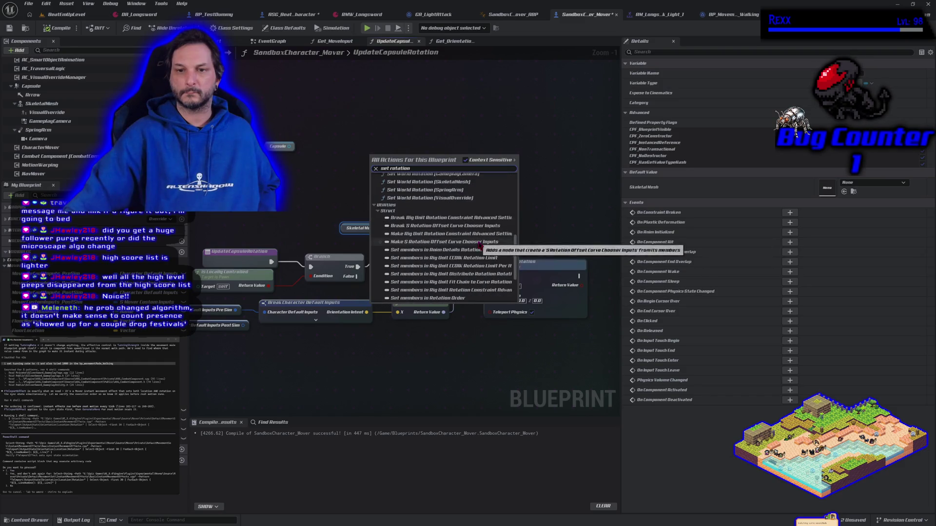
scroll(478, 248, up, 4)
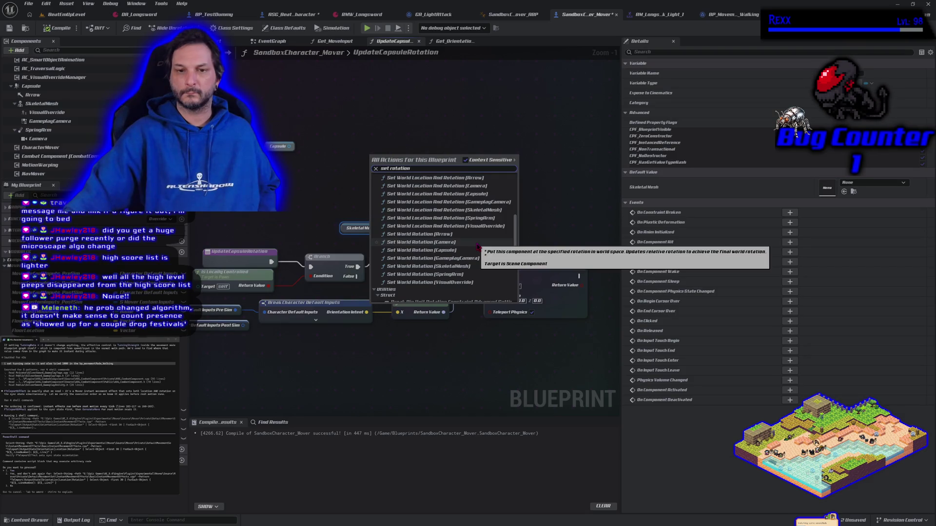
scroll(479, 247, down, 5)
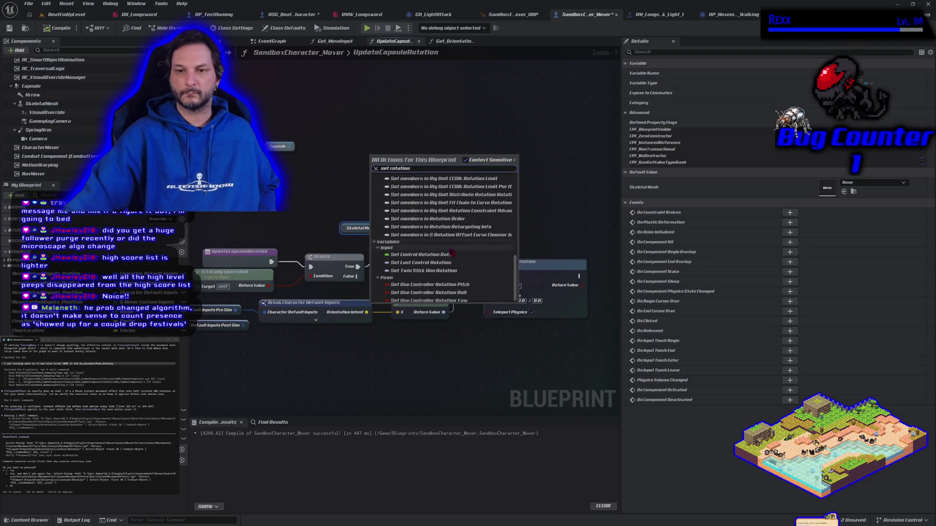
click(350, 188)
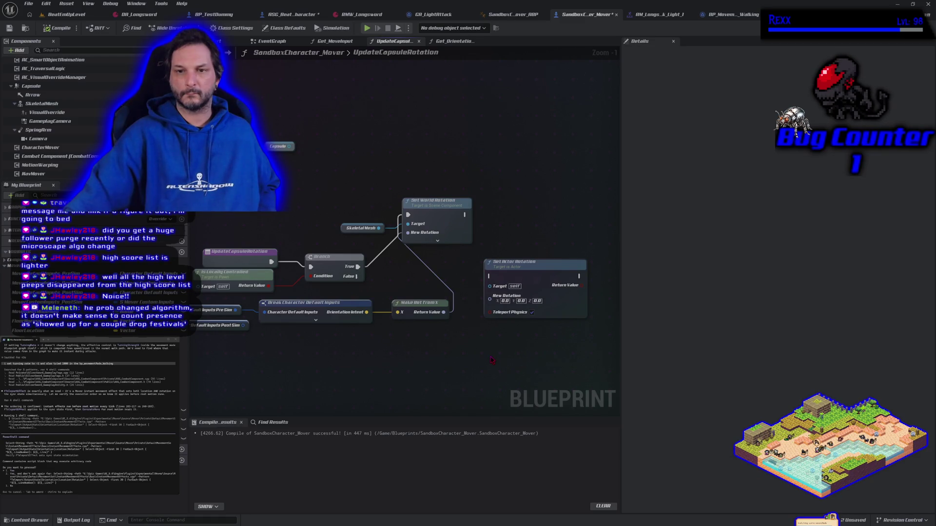
right_click(419, 349)
text(se)
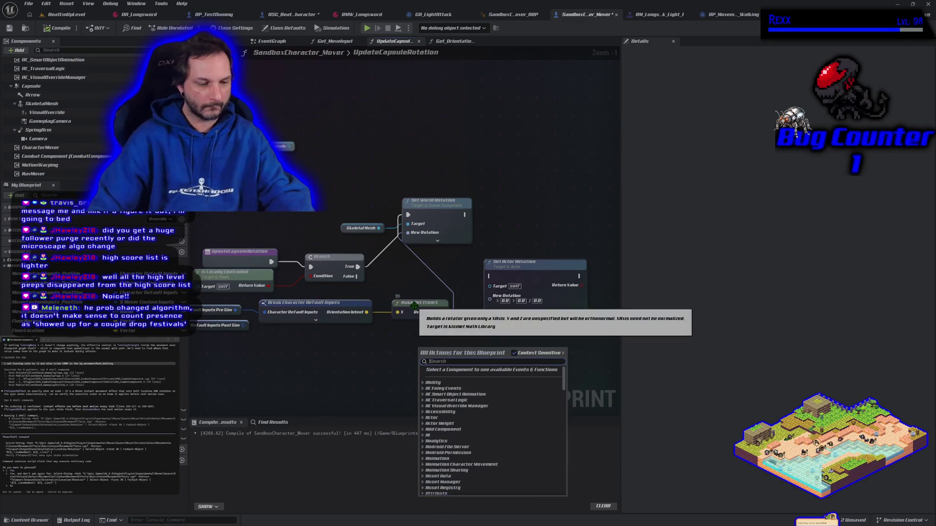
text(t world rot)
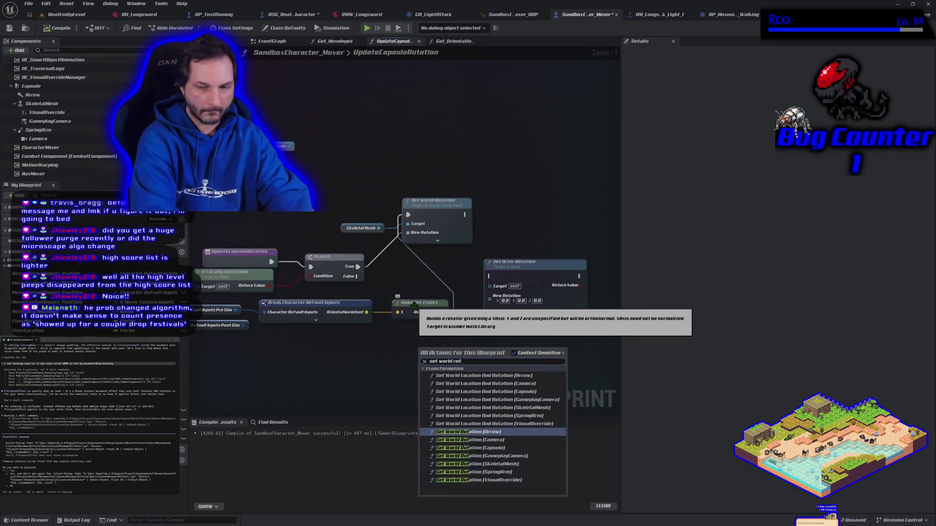
text(ation)
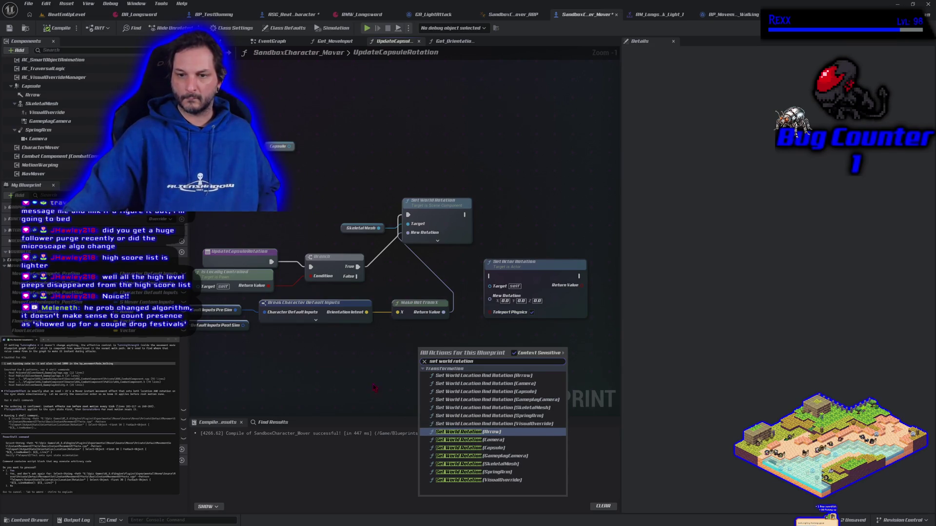
drag(374, 387, 353, 399)
right_click(353, 399)
text(set)
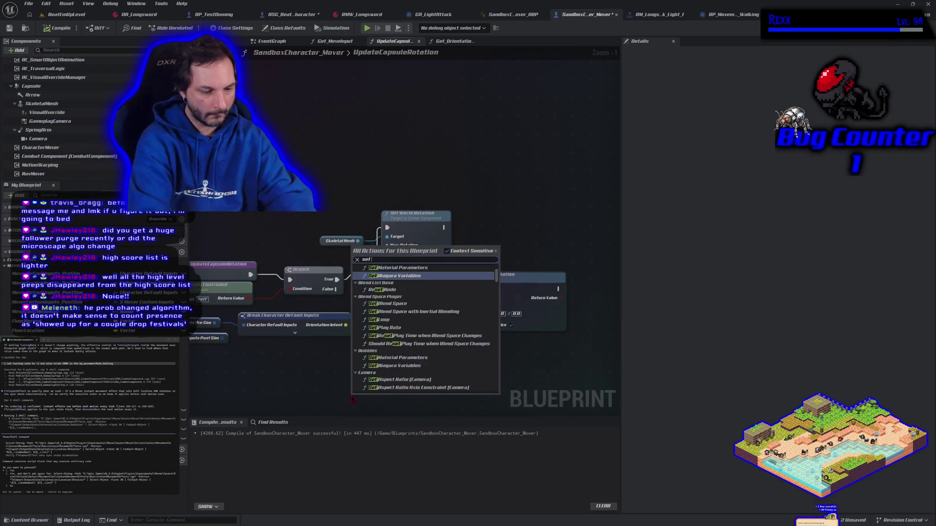
text( actor world)
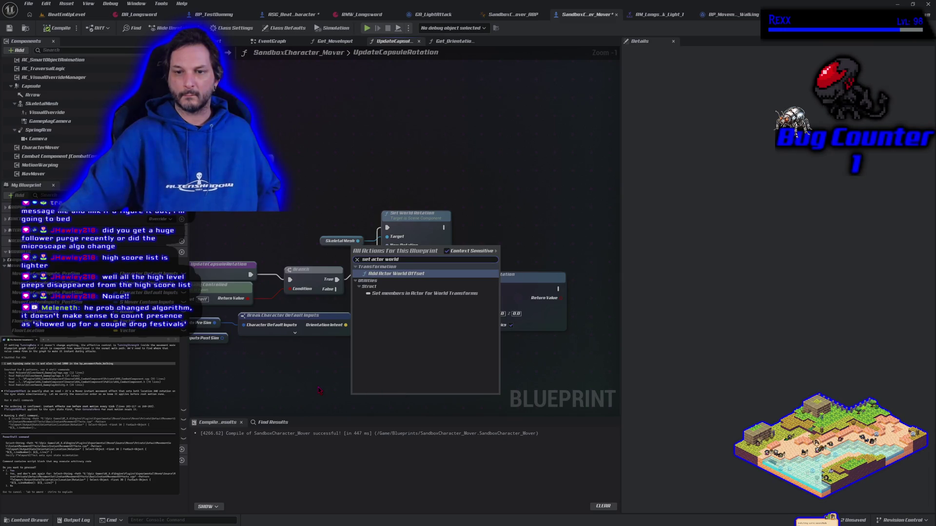
key(Escape)
scroll(431, 391, down, 1)
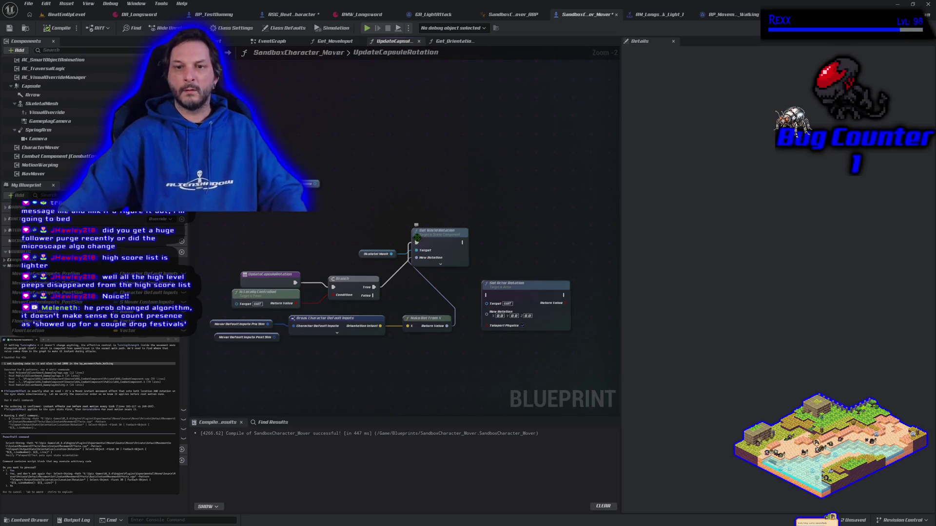
Step: Route Branch True and Make Rot From X into Set Actor Rotation instead
drag(424, 250, 486, 295)
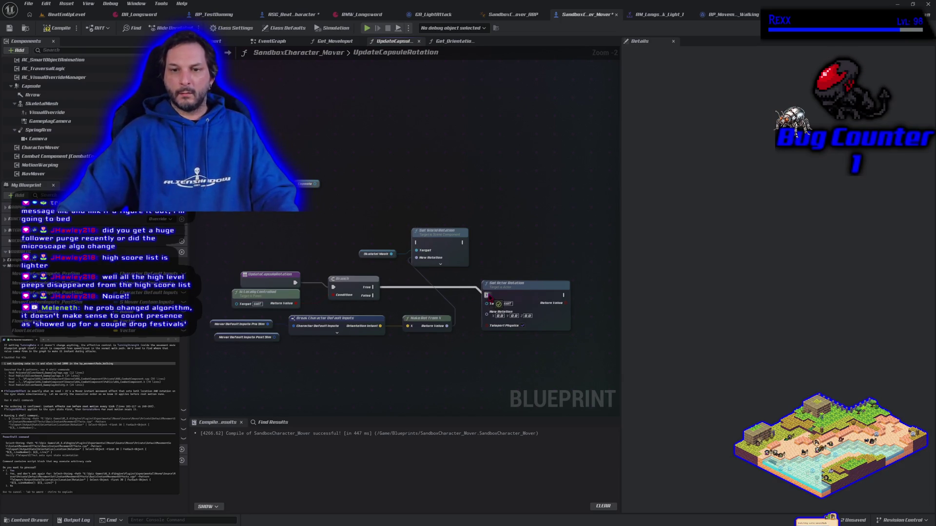
mouse_move(447, 326)
mouse_down()
mouse_move(487, 336)
mouse_move(494, 320)
mouse_up()
drag(377, 215, 420, 251)
Step: Break the New Rotation link on Set World Rotation, then compile and save
click(481, 414)
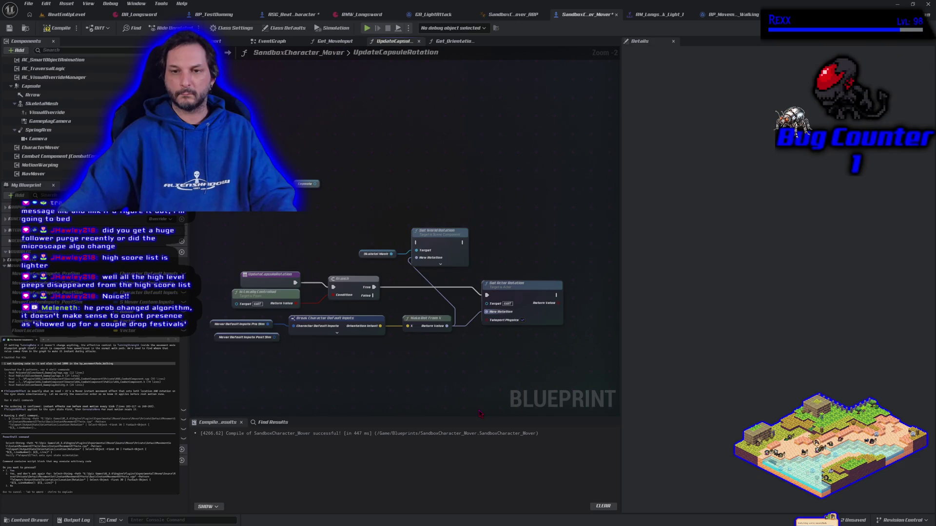
alt+click(417, 258)
click(59, 28)
click(9, 28)
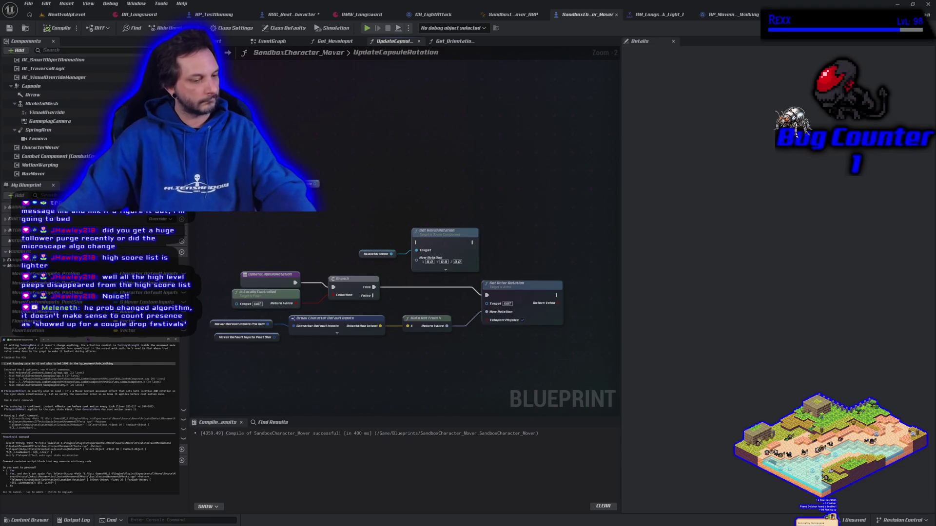
Step: Approve the assistant's pending 'Do you want to proceed?' terminal command
key(Return)
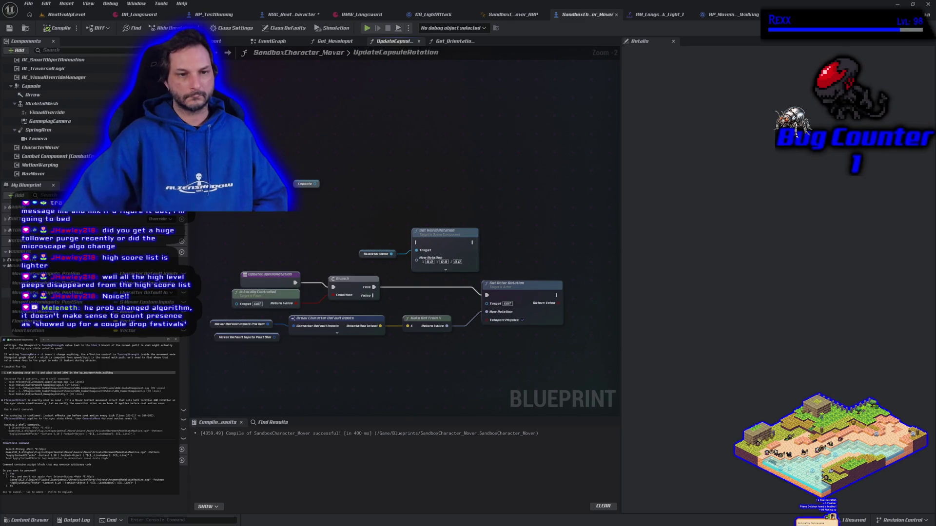
Step: Place a Mover Custom Inputs Pre Sim getter in the graph and expand its default values
click(39, 283)
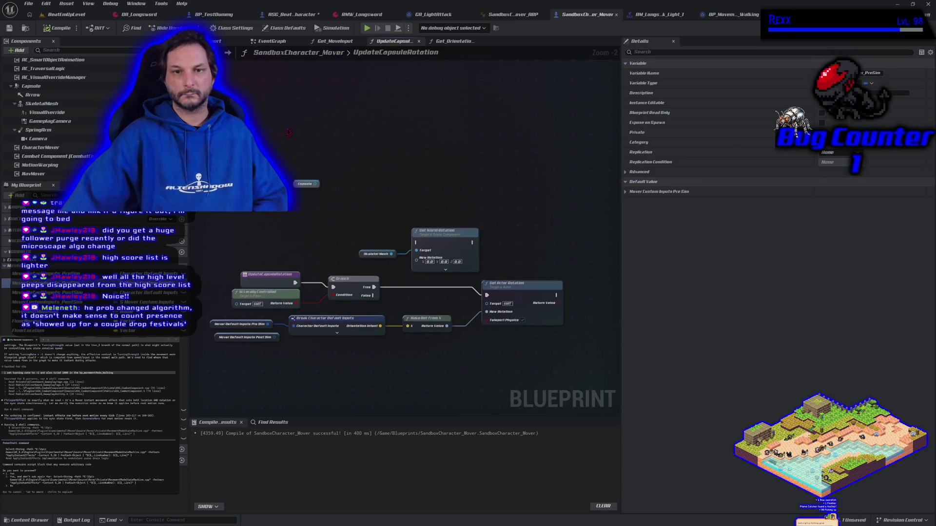
drag(288, 132, 289, 122)
click(634, 307)
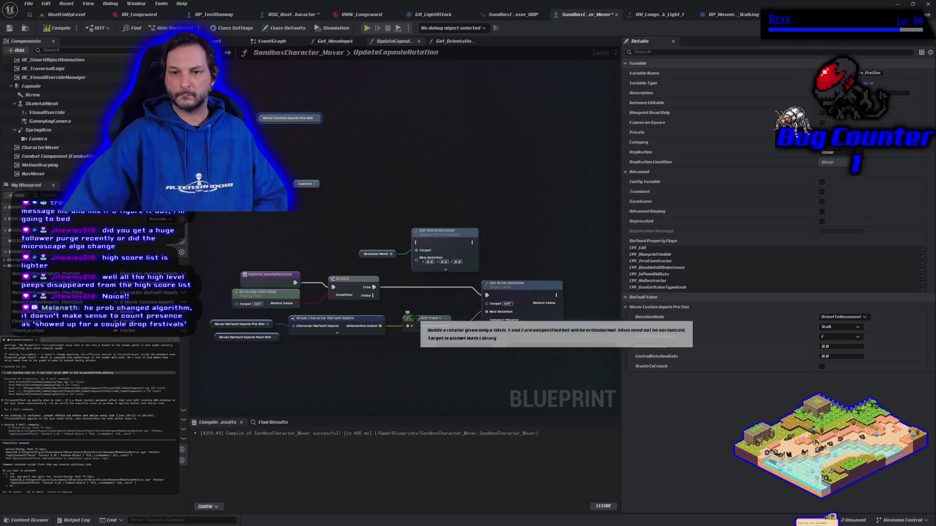
Step: Expose, then hide again, the Control Rotation pin on Break Character Default Inputs
click(314, 318)
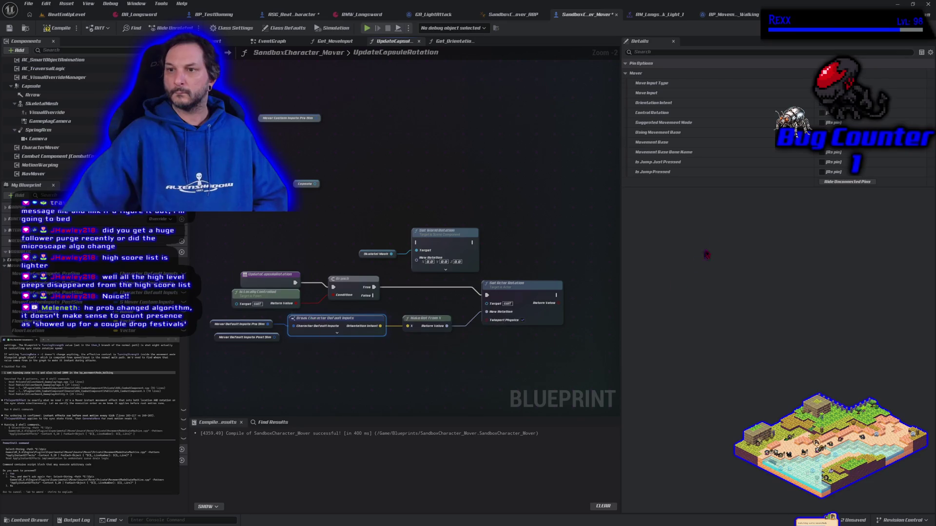
click(822, 112)
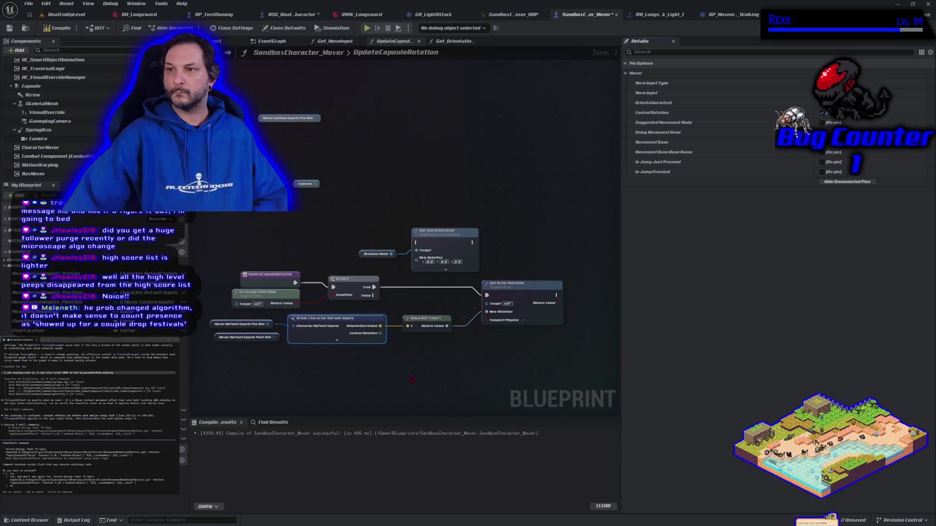
drag(411, 378, 352, 361)
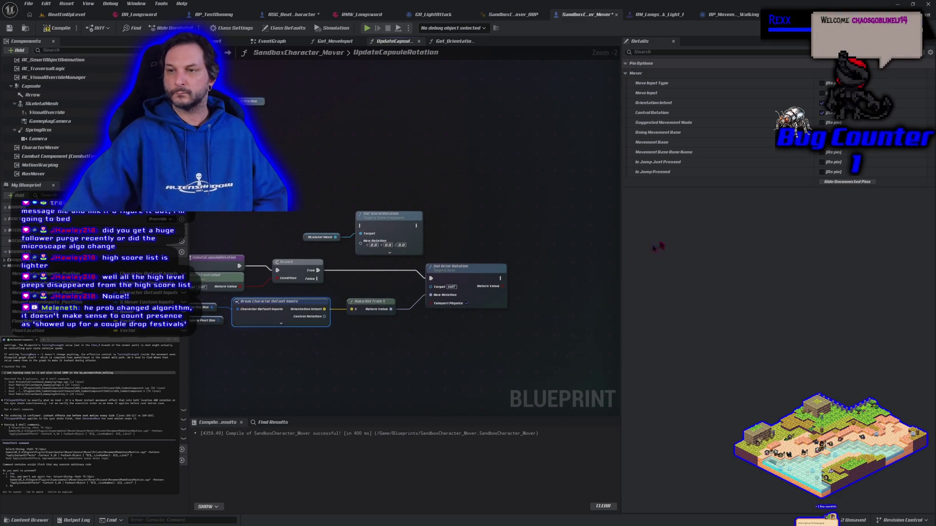
click(823, 112)
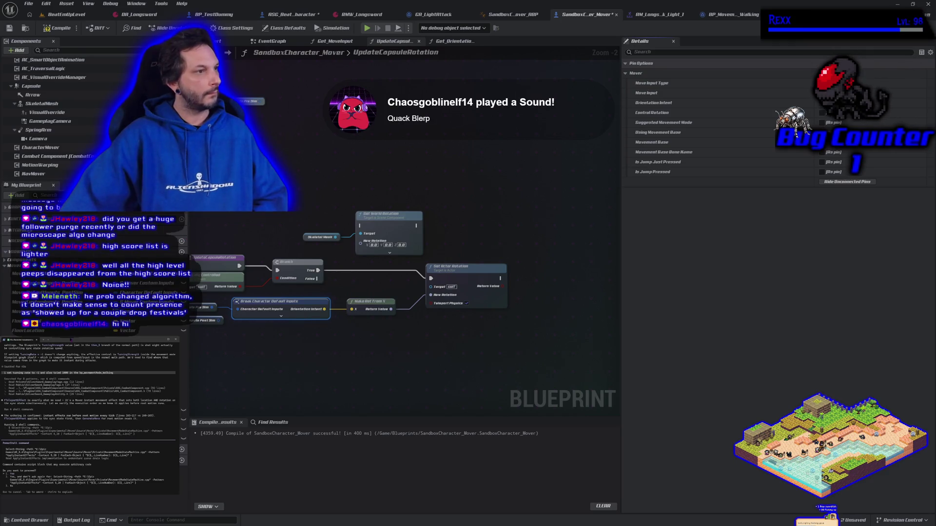
Step: Approve the assistant's next terminal command, then bring up the graph's action search
key(Return)
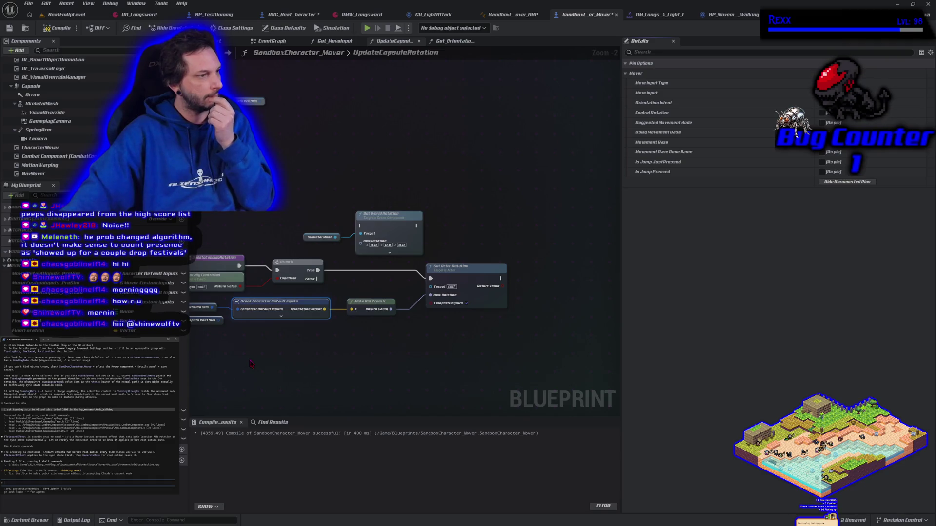
right_click(251, 364)
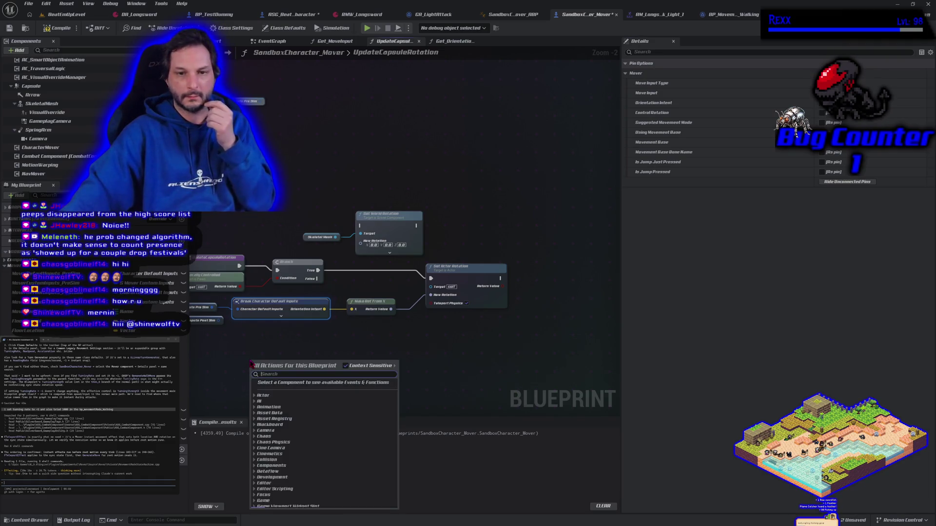
text(teleporter)
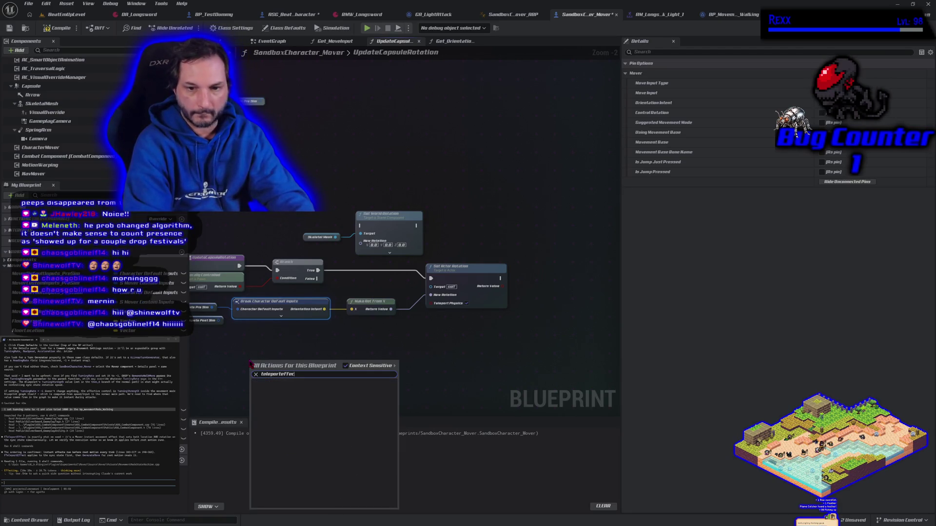
text(t)
click(346, 366)
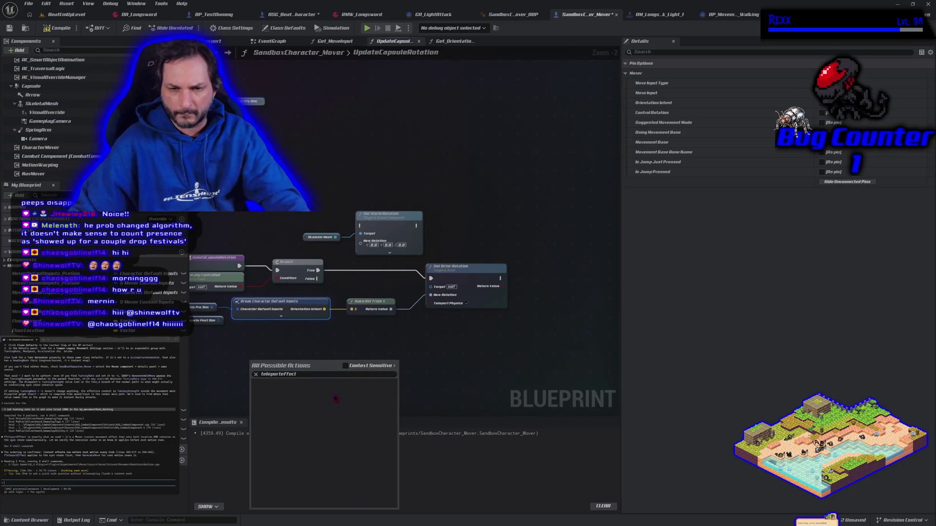
click(445, 369)
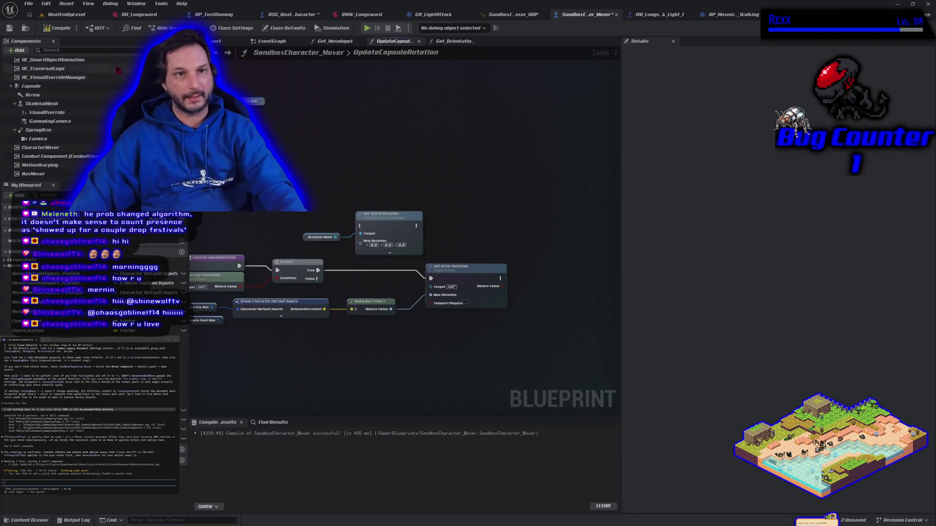
Step: Playtest the sword character in BeatEmUpLevel, attacking left and right with A and D, then stop play
click(68, 14)
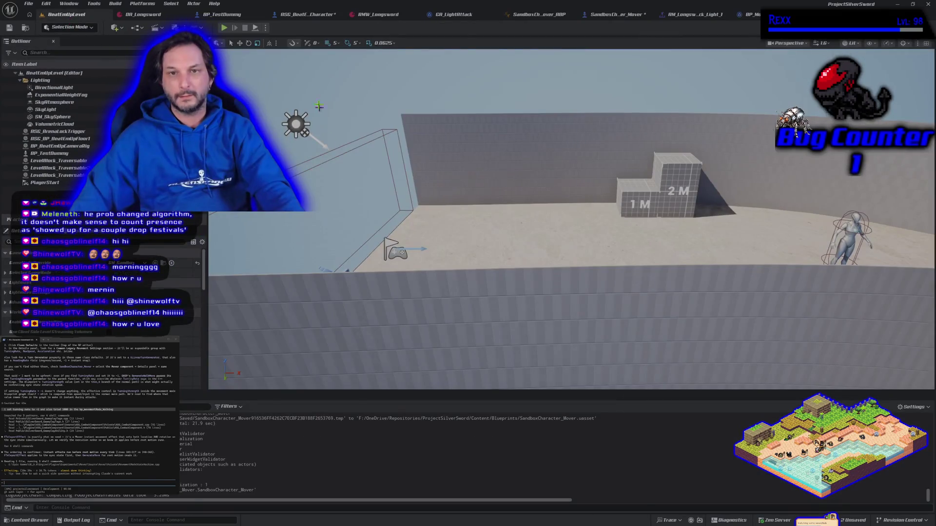
click(225, 28)
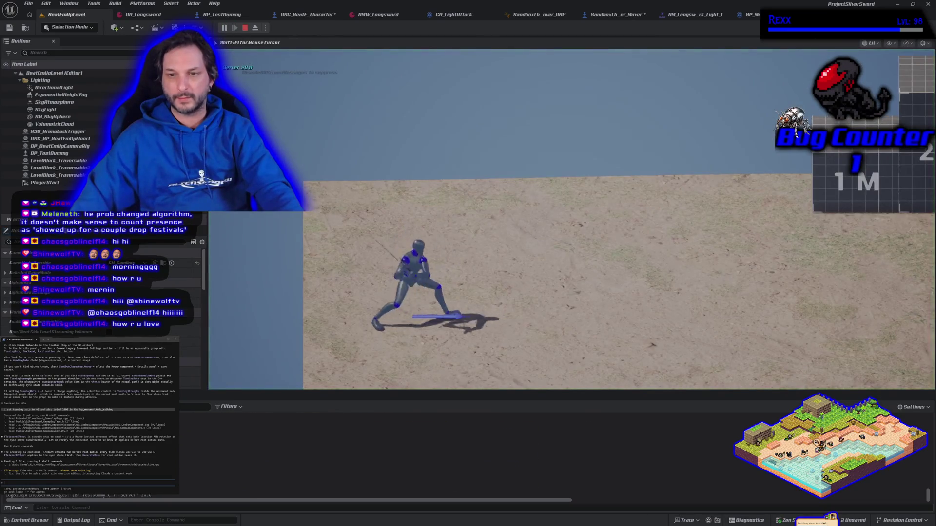
key(d)
key(a)
key(a)
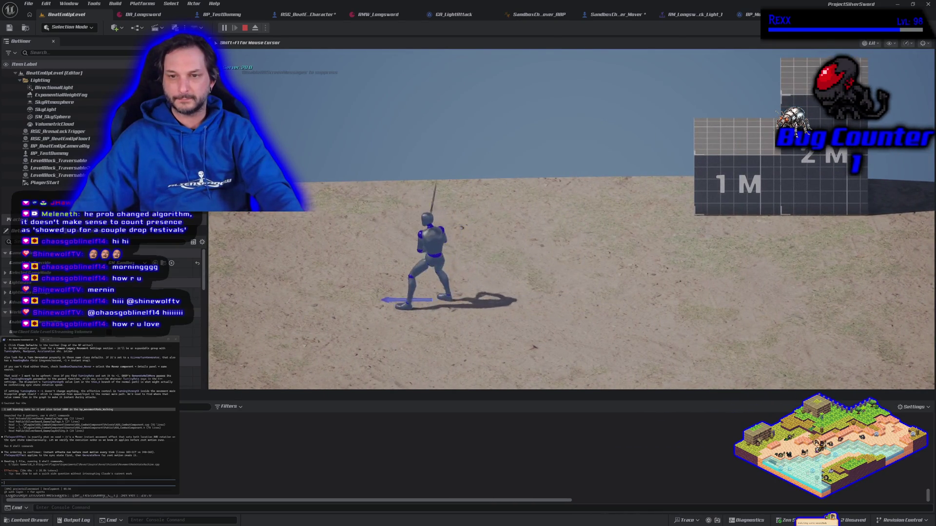
key(a)
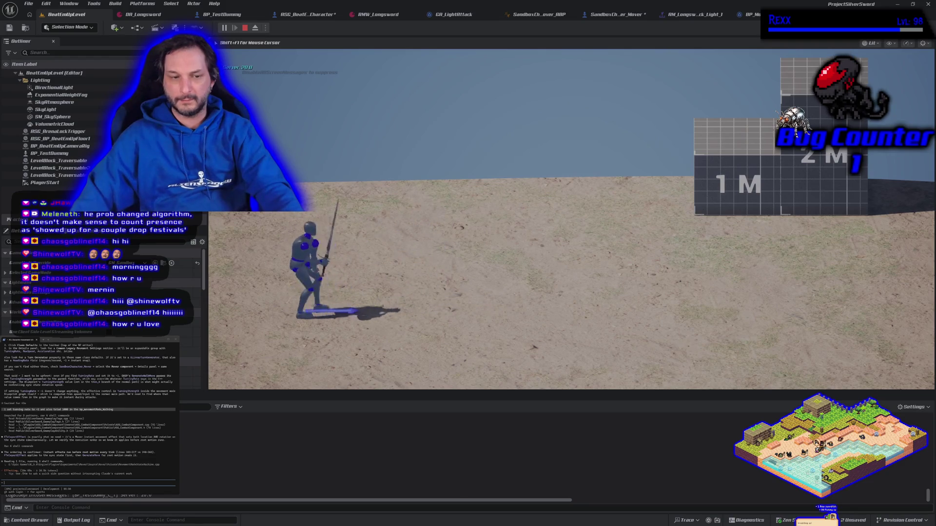
key(d)
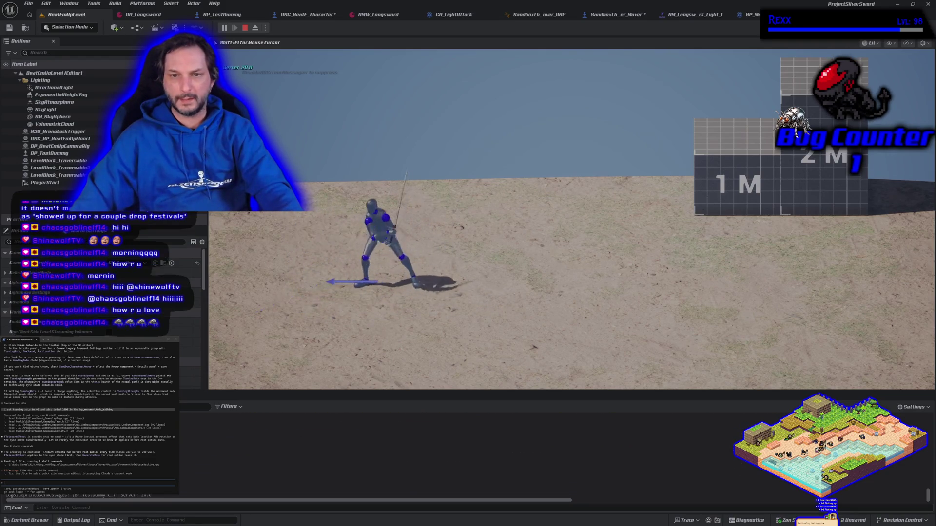
key(a)
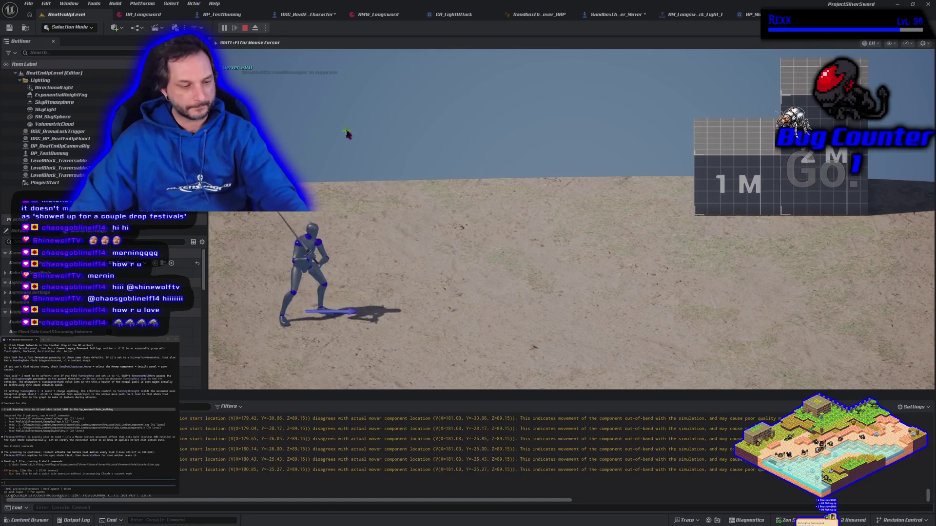
key(Escape)
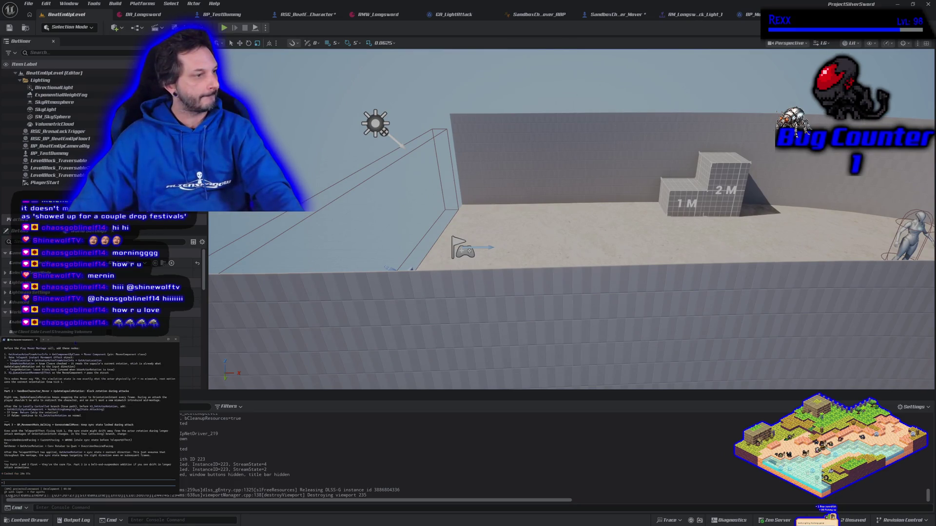
scroll(88, 410, up, 2)
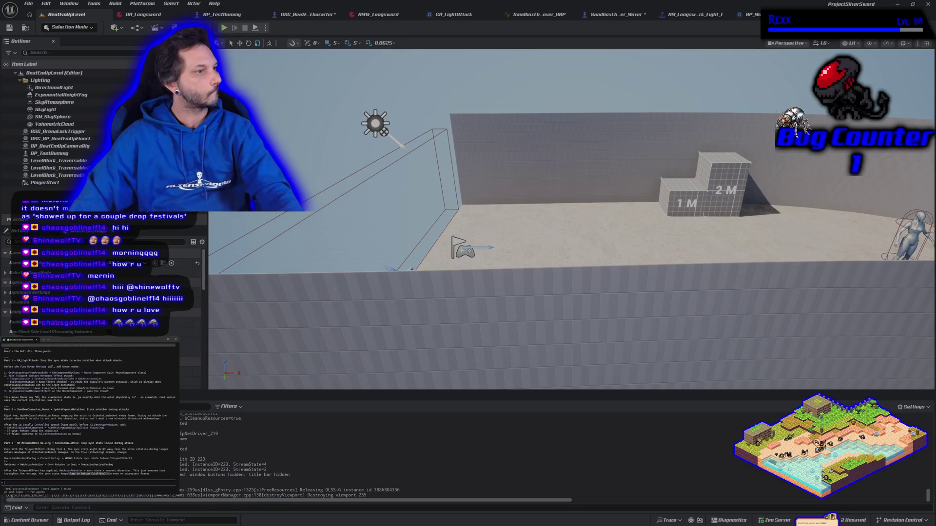
scroll(88, 410, up, 10)
scroll(82, 403, down, 8)
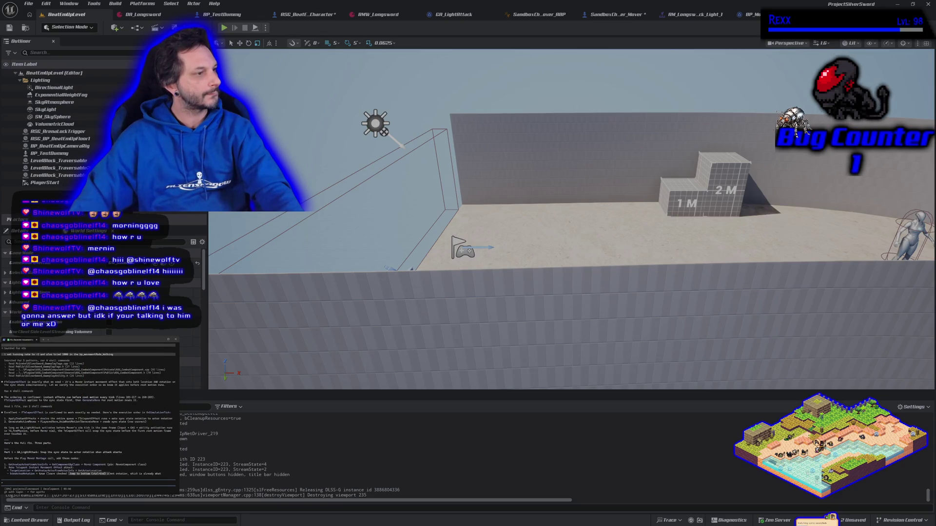
scroll(80, 419, down, 2)
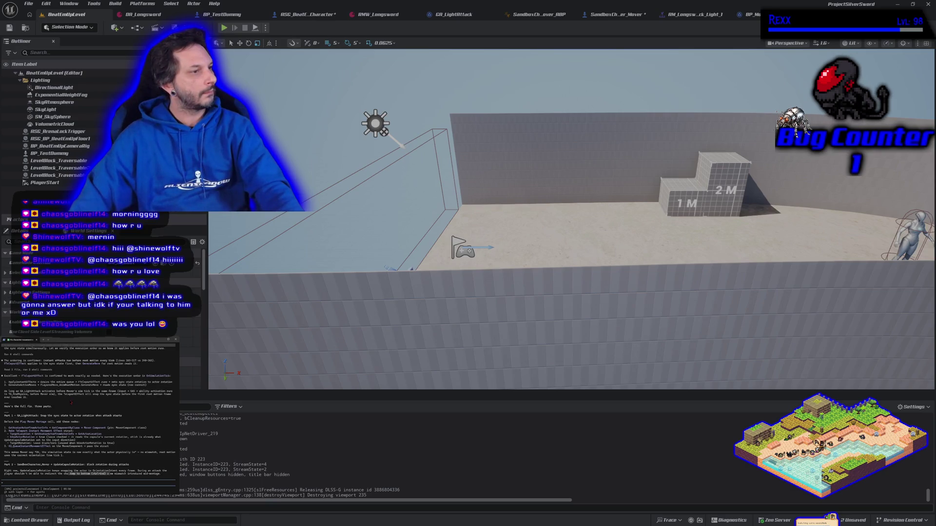
scroll(71, 403, down, 3)
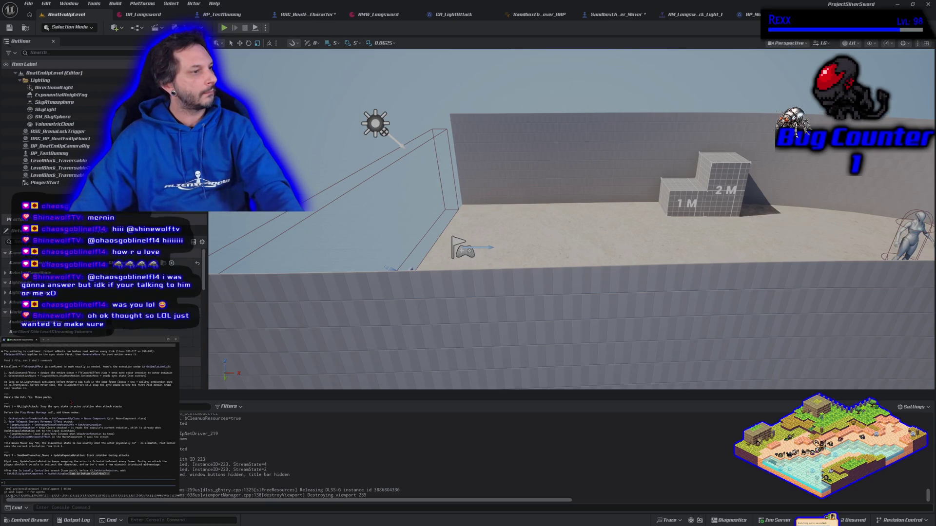
scroll(75, 443, down, 1)
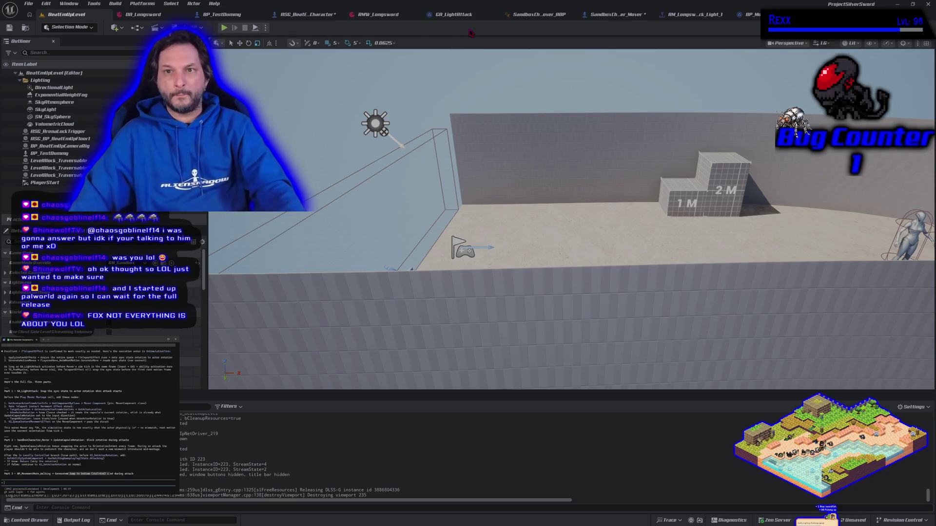
click(429, 14)
Step: Rewire SET's exec output straight to Sequence and move Motion Warp Rotate To Attack Input Facing aside
mouse_move(359, 309)
mouse_down()
mouse_move(328, 315)
mouse_move(361, 316)
mouse_up()
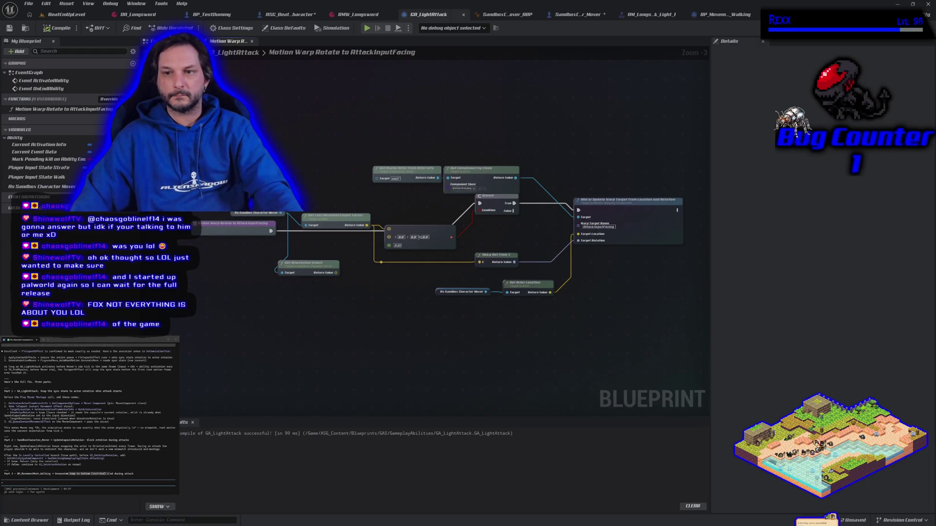
key(alt+Left)
alt+click(437, 219)
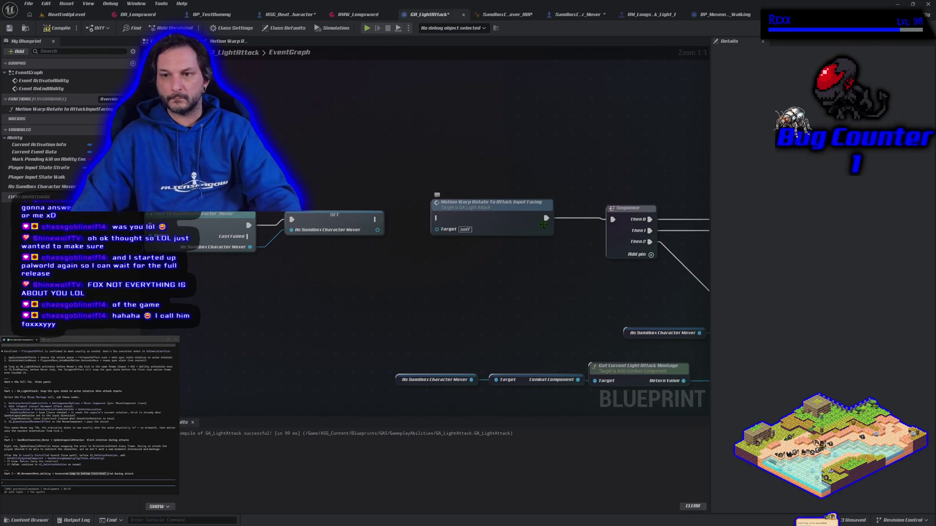
drag(435, 218, 380, 221)
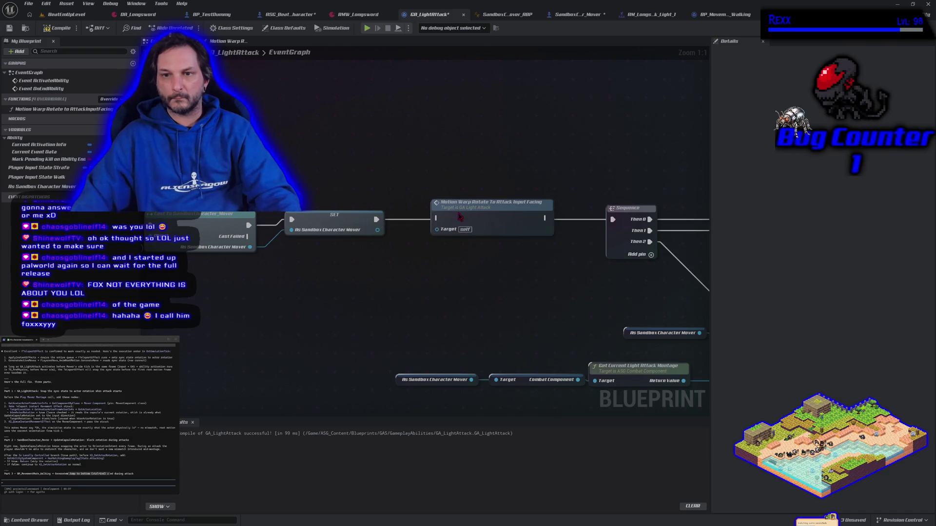
drag(452, 208, 440, 144)
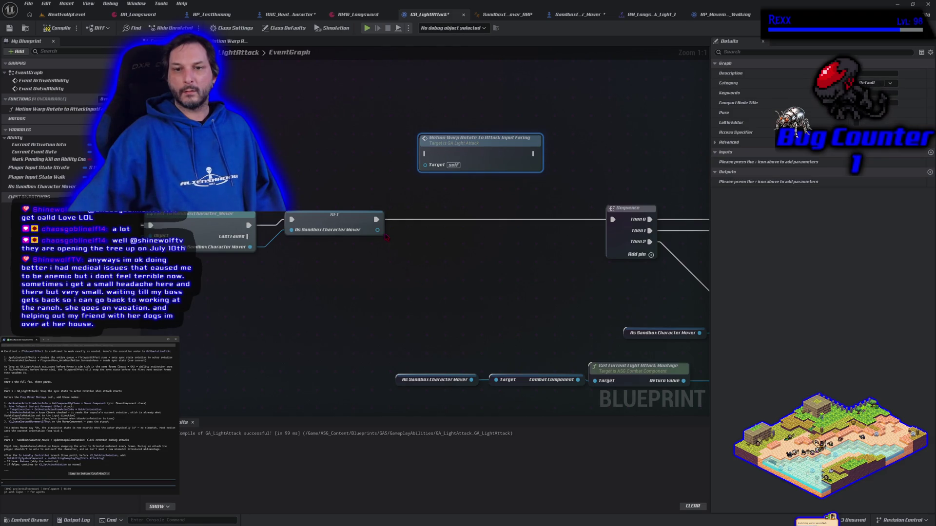
Step: Add a Get Character Mover node off SET's As Sandbox Character Mover output pin
drag(377, 231, 390, 253)
text(get)
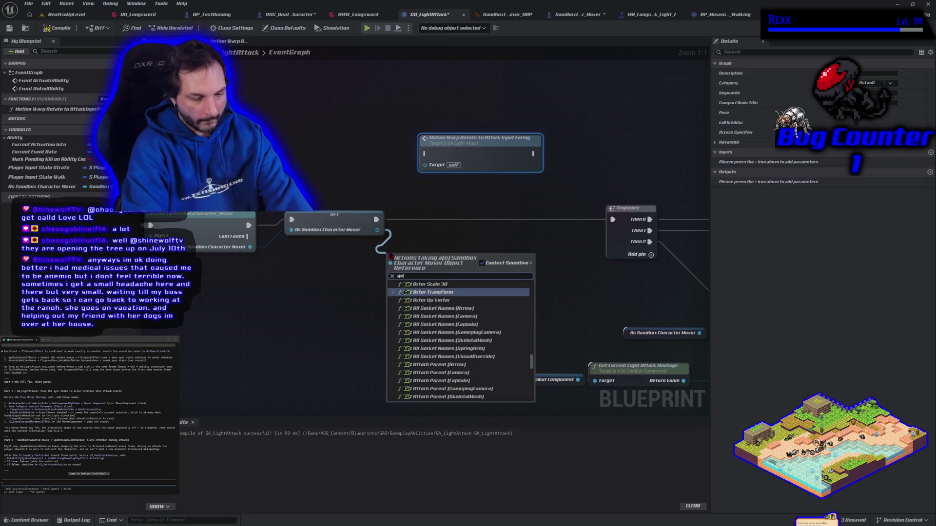
text( mover componen)
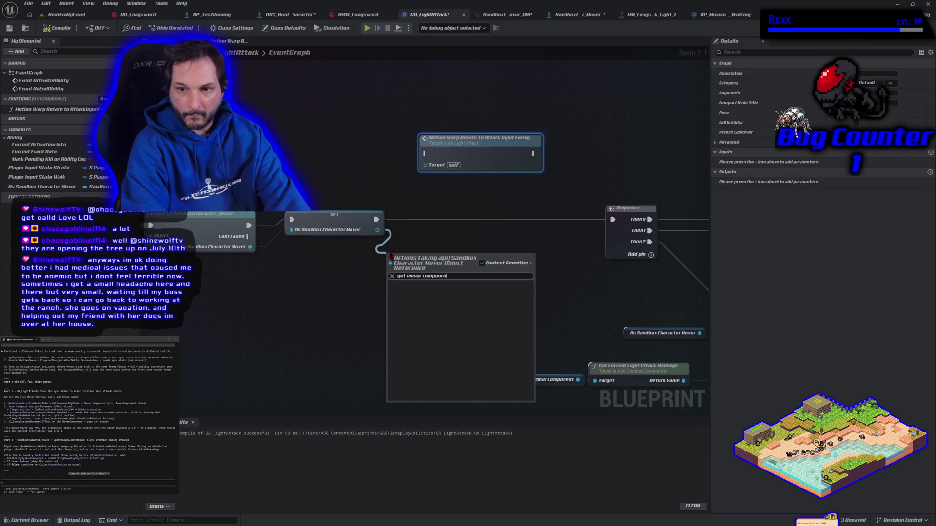
text(t)
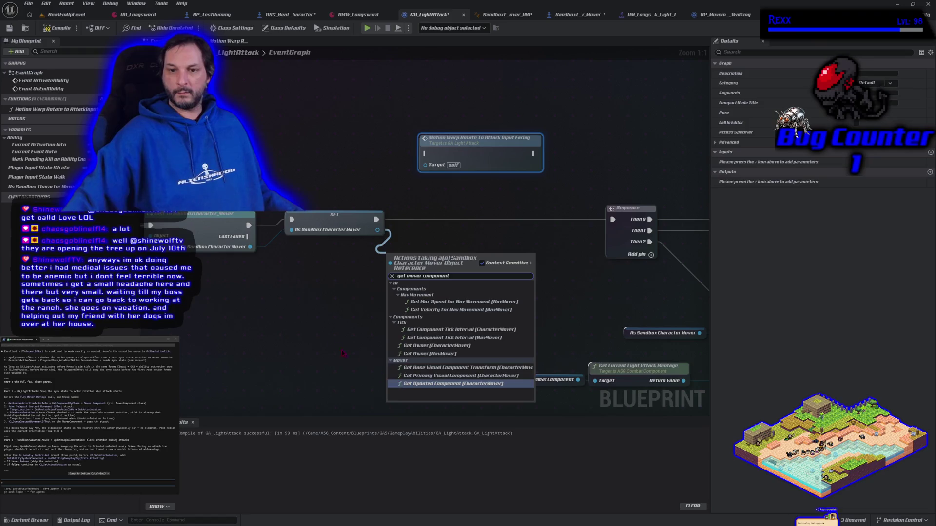
click(324, 307)
mouse_move(325, 308)
mouse_down()
mouse_move(440, 317)
mouse_move(369, 330)
mouse_up()
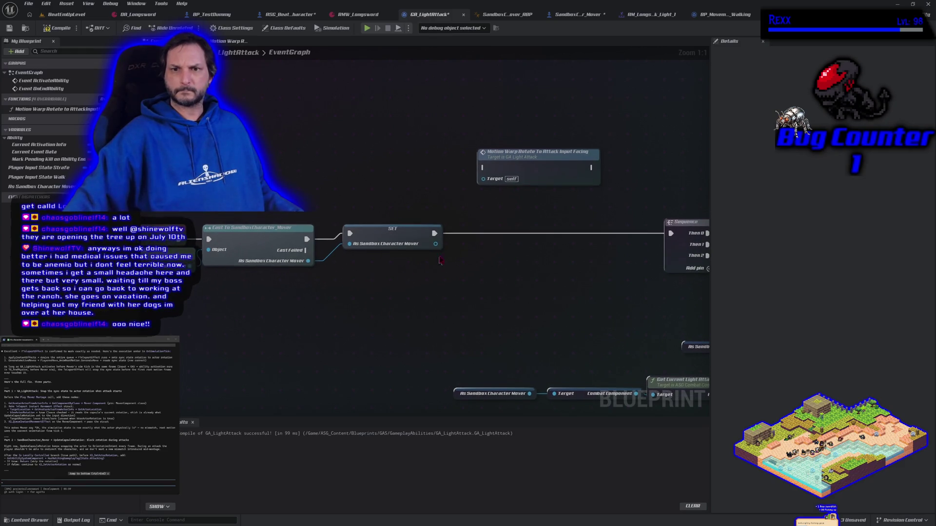
drag(435, 243, 443, 273)
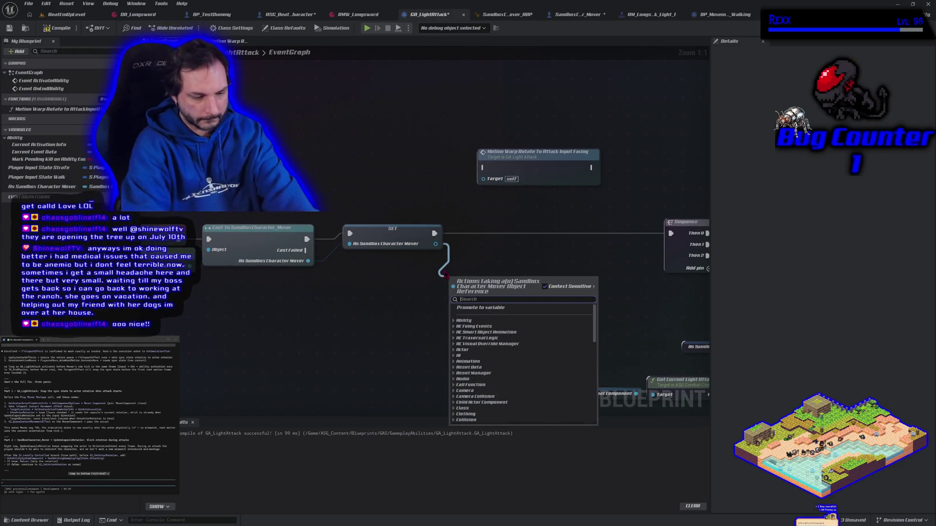
text(get mover)
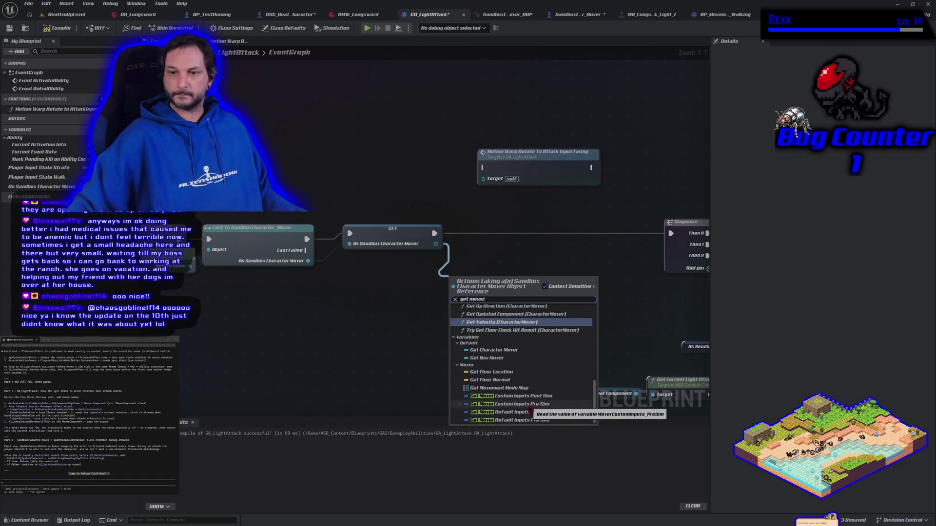
click(493, 350)
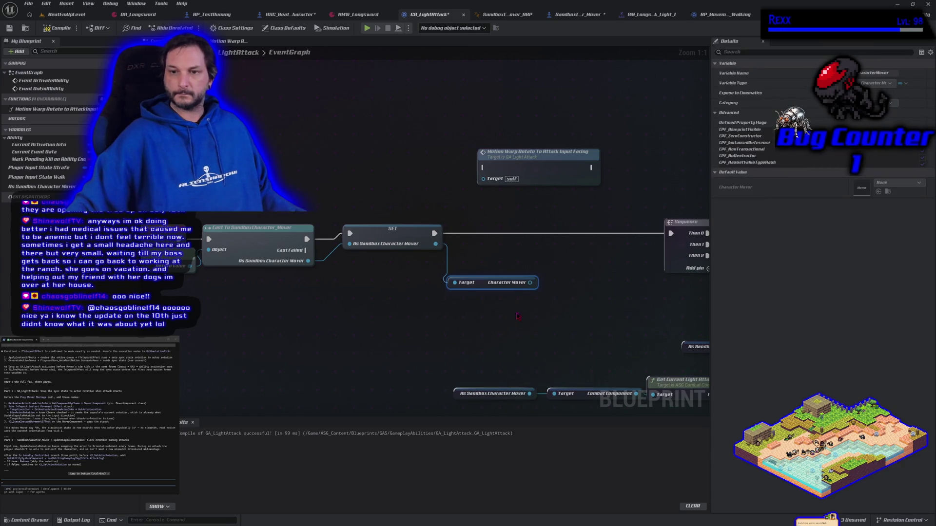
Step: Search for a teleport node from the Character Mover output, then cancel without adding one
drag(530, 282, 534, 305)
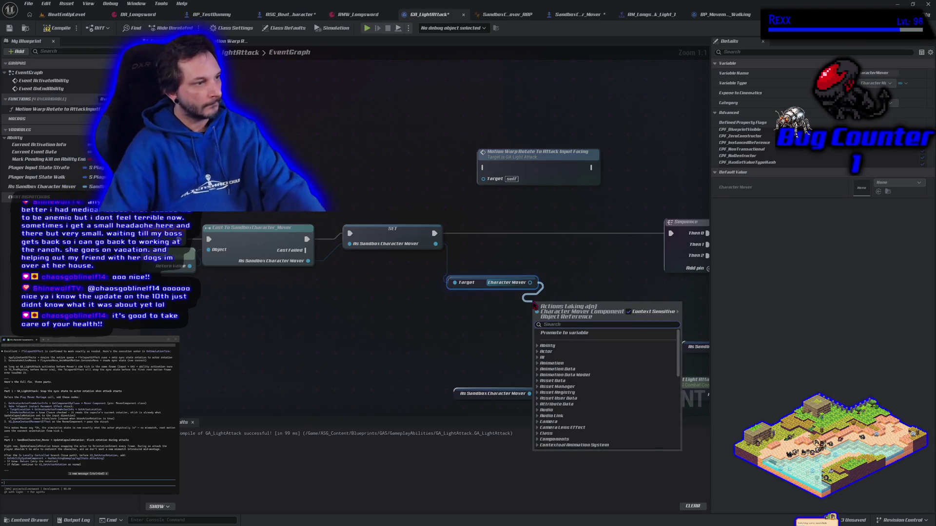
text(make)
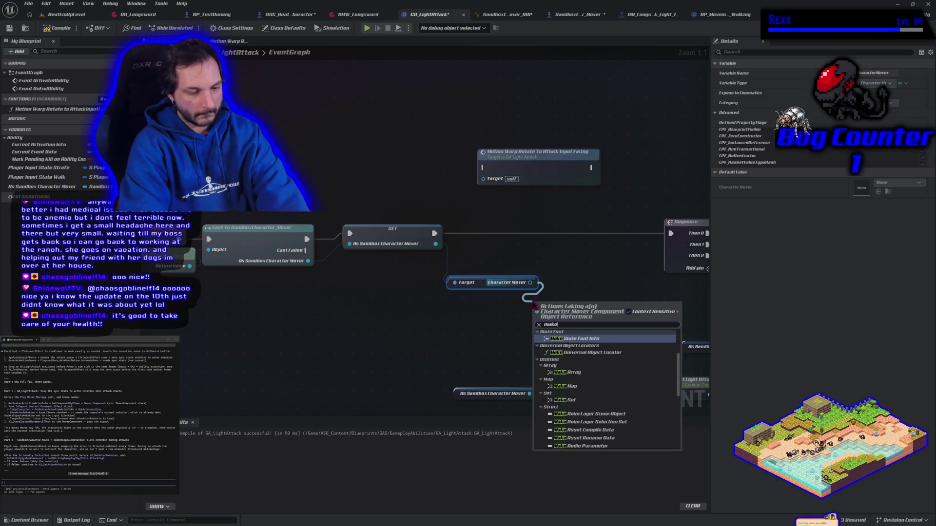
text( telep)
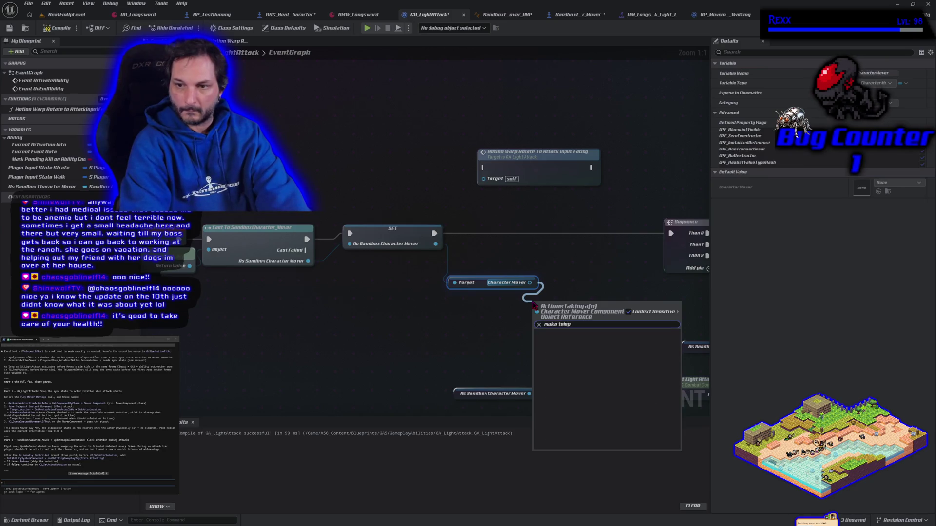
key(BackSpace)
key(BackSpace)
key(BackSpace)
text(tel)
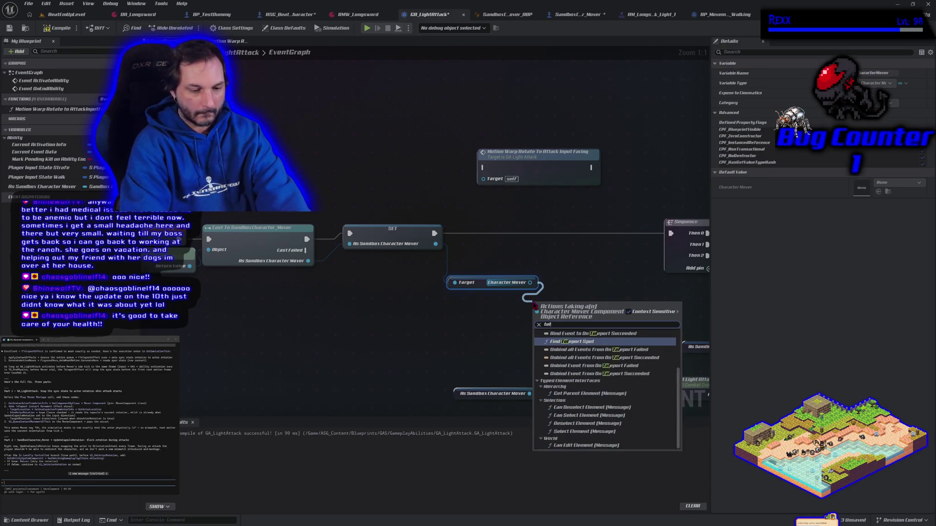
text(eport)
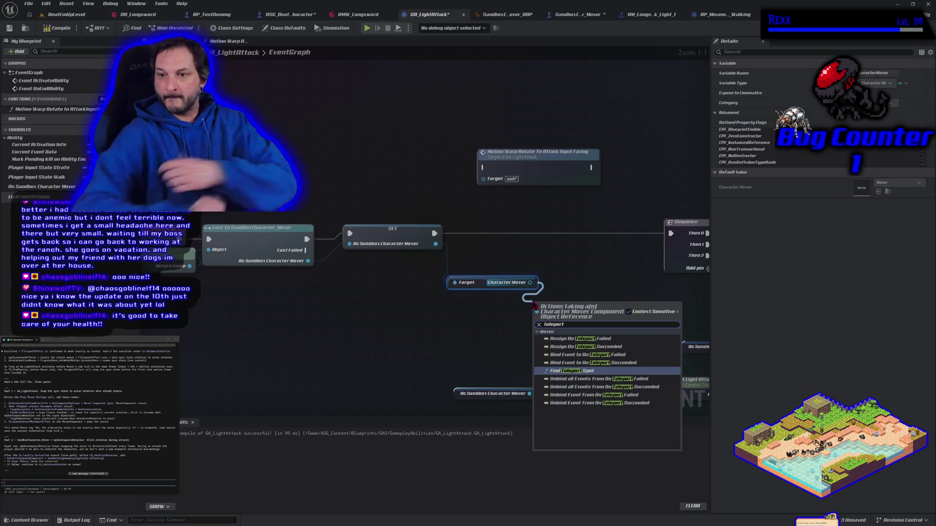
click(487, 311)
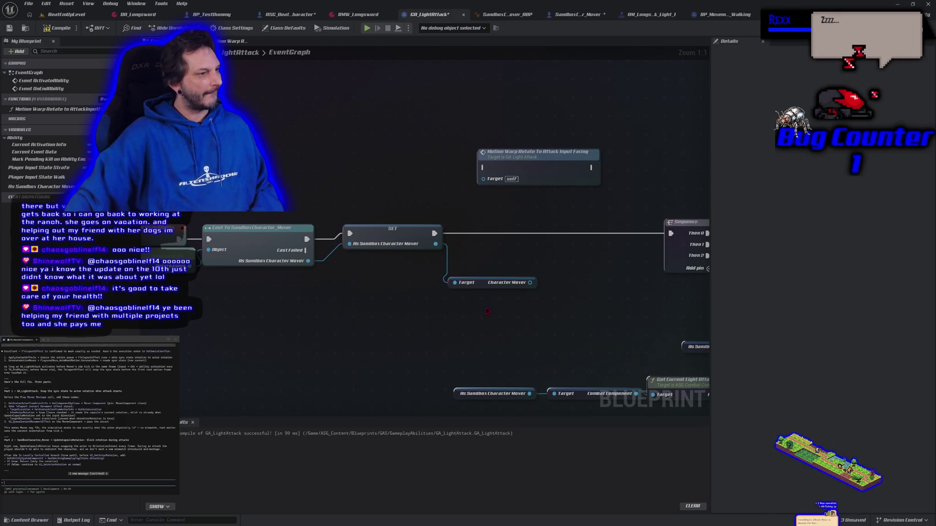
Step: Add a Queue Instant Movement Effect node with Context Sensitive turned off, placed up and left
right_click(389, 342)
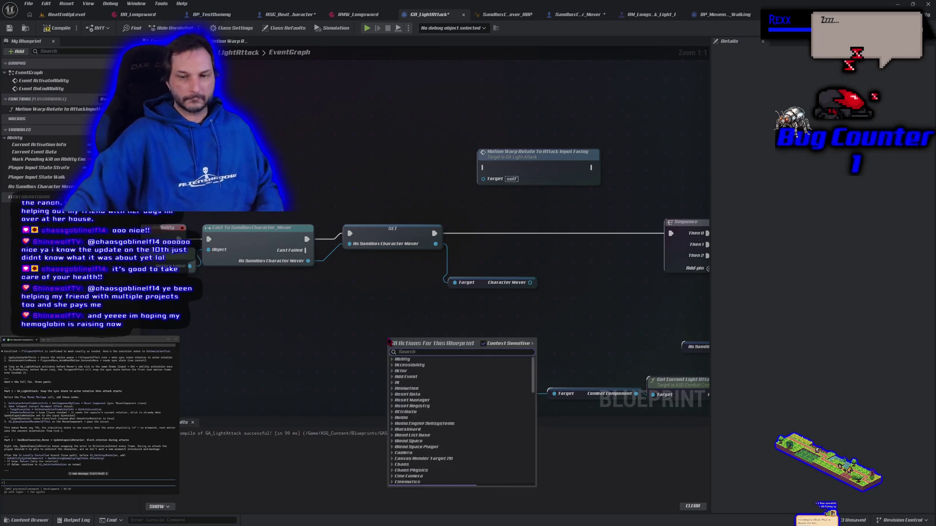
text(queue)
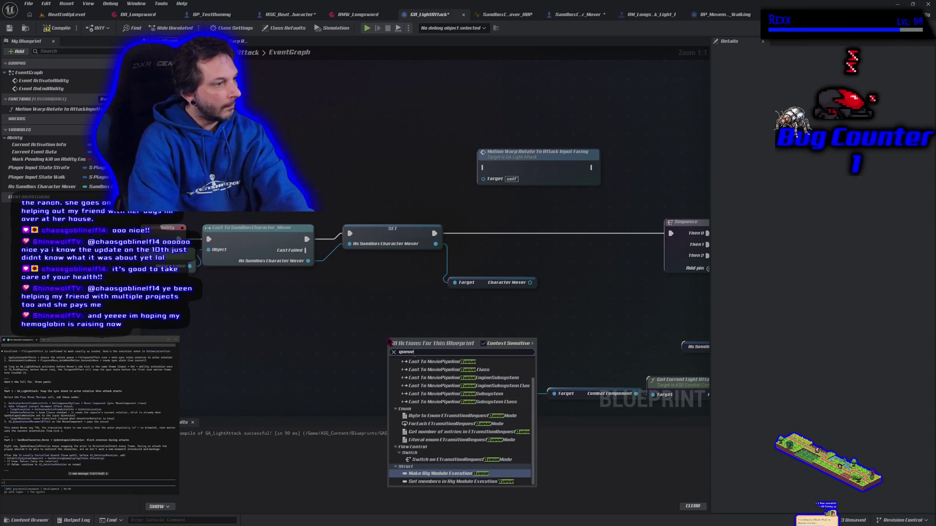
text(i)
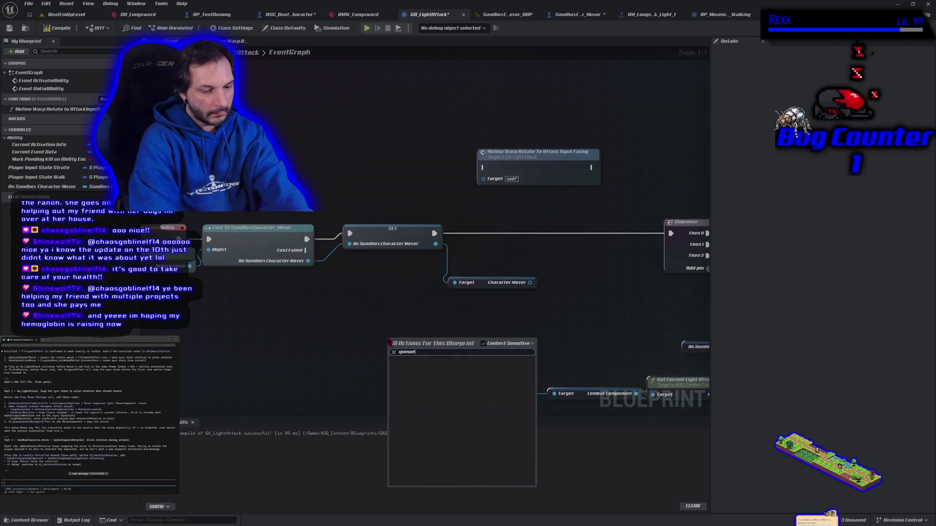
text(sntant)
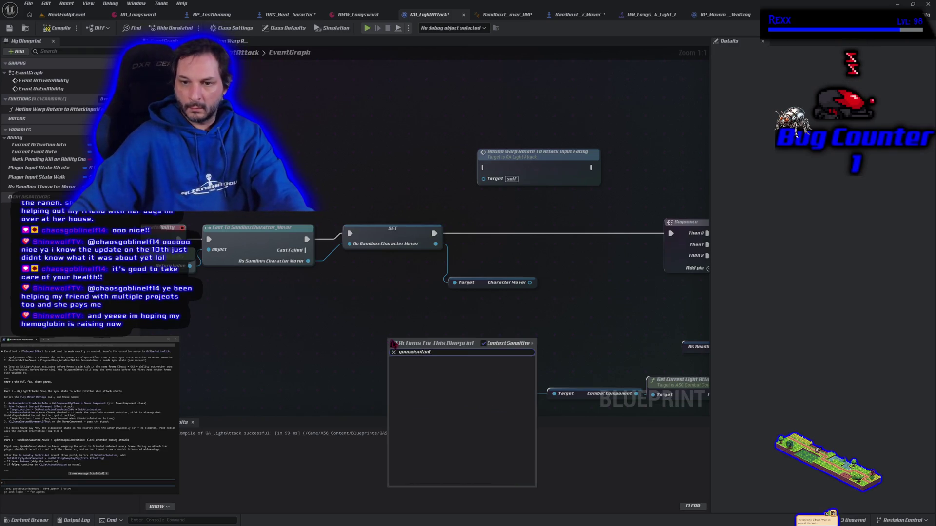
key(BackSpace)
key(BackSpace)
key(BackSpace)
text(nst)
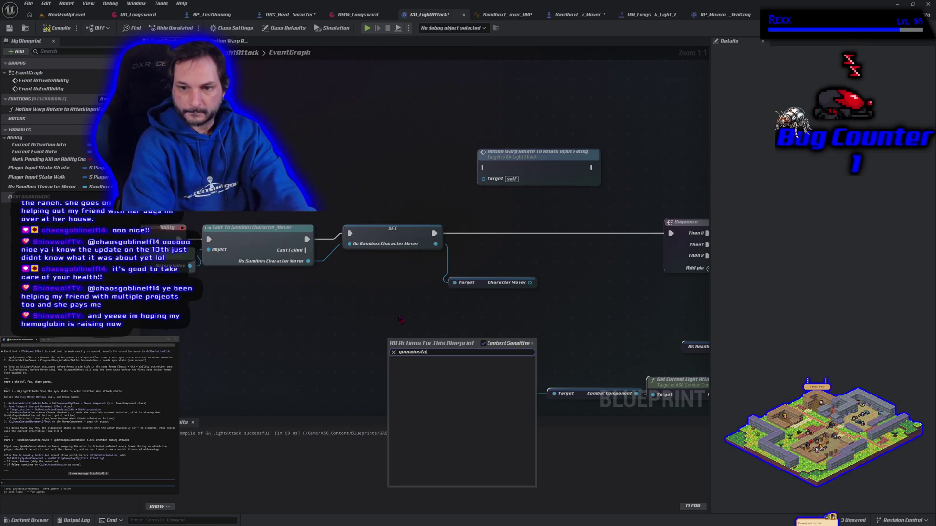
click(484, 345)
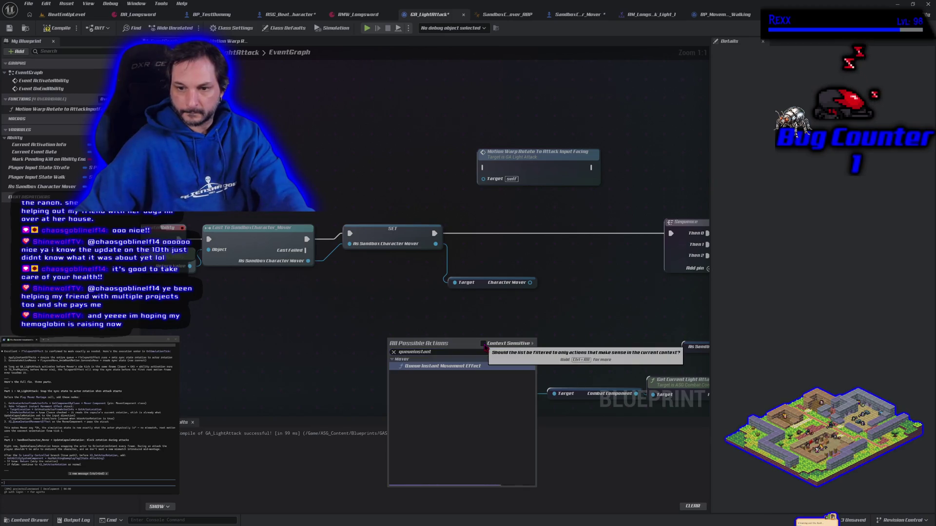
click(448, 366)
drag(430, 353, 412, 324)
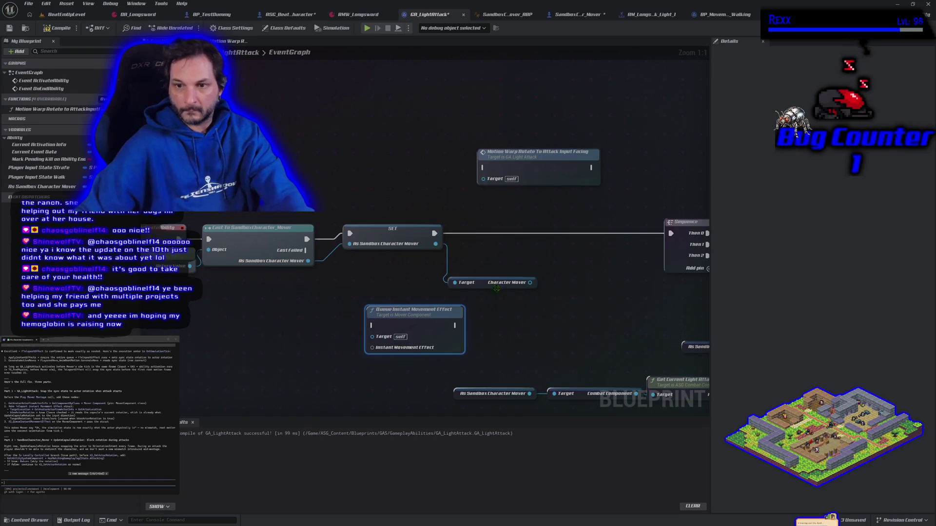
Step: Connect the Character Mover getter into the Queue Instant Movement Effect's Target pin
click(479, 280)
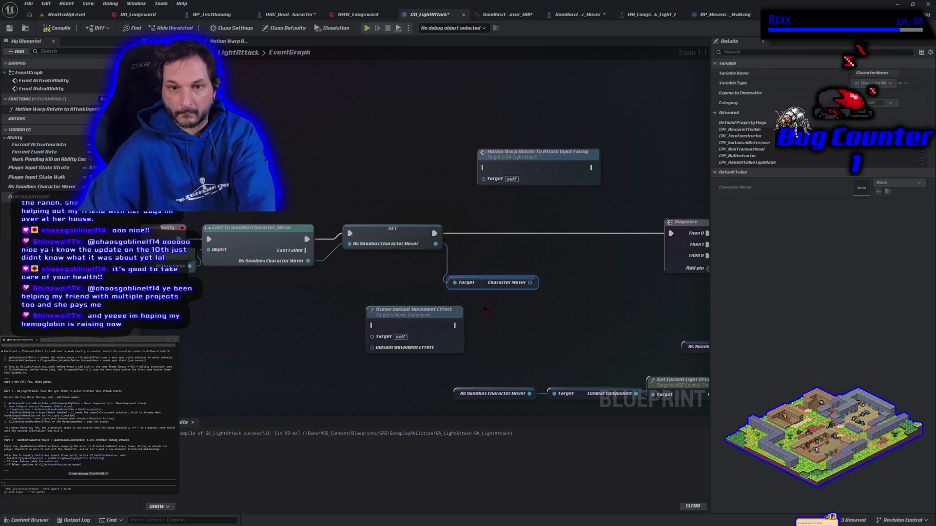
mouse_move(435, 244)
mouse_down()
mouse_move(446, 290)
mouse_move(457, 286)
mouse_move(287, 364)
mouse_move(434, 373)
mouse_move(372, 337)
mouse_move(411, 342)
mouse_move(443, 331)
mouse_move(439, 347)
mouse_move(414, 337)
mouse_up()
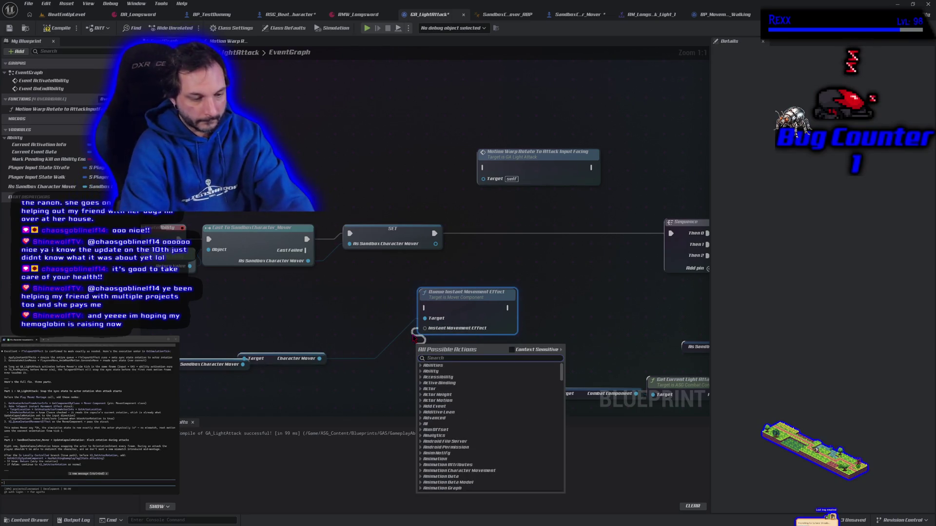
text(make)
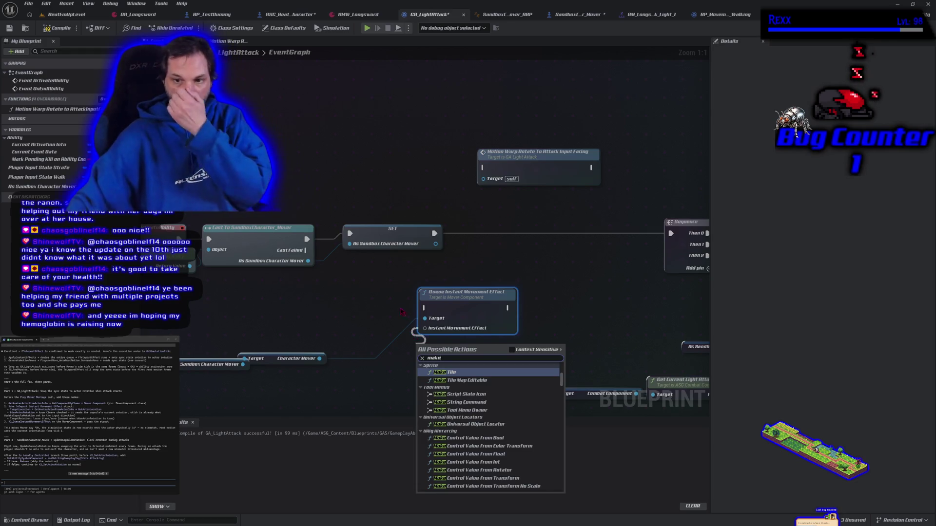
click(370, 307)
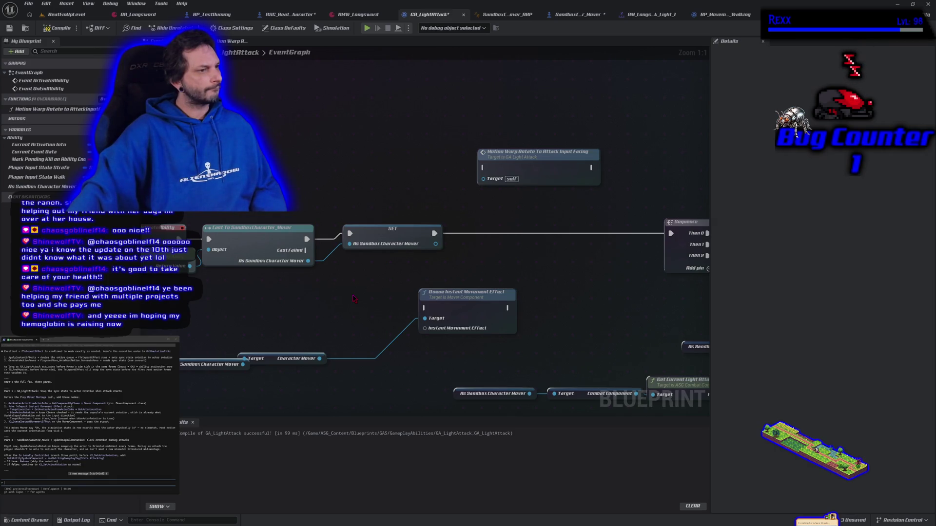
Step: Add a Make Teleport Instant Movement Effect node and wire its effect into the Queue node
right_click(295, 321)
text(make)
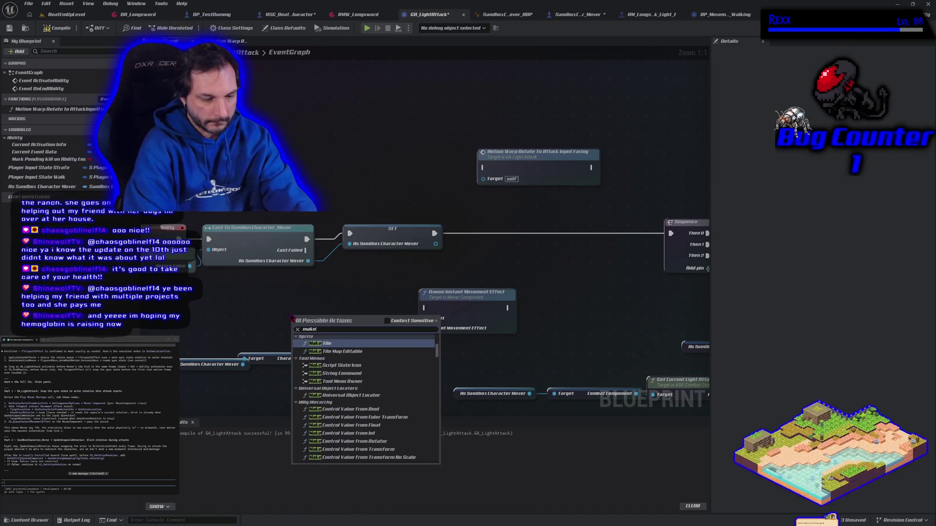
text( teleport)
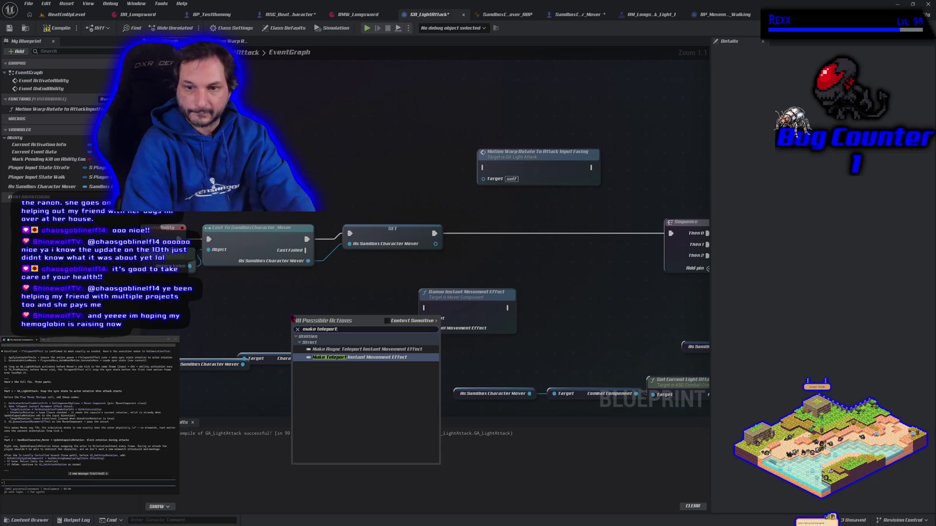
click(356, 363)
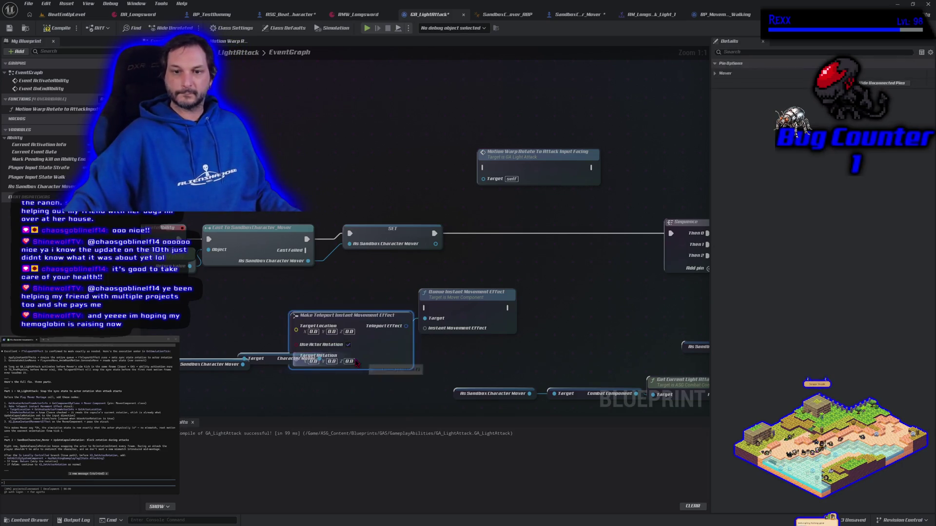
drag(348, 328, 306, 295)
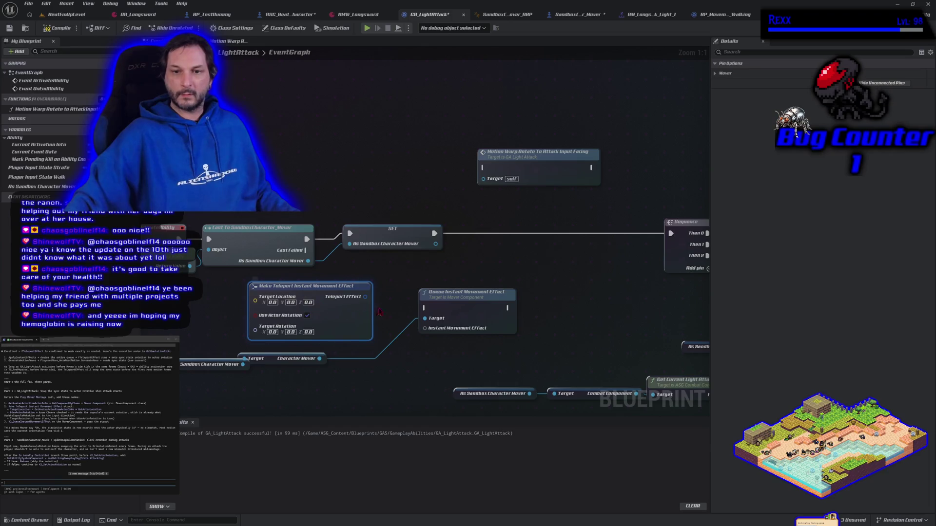
drag(364, 297, 424, 329)
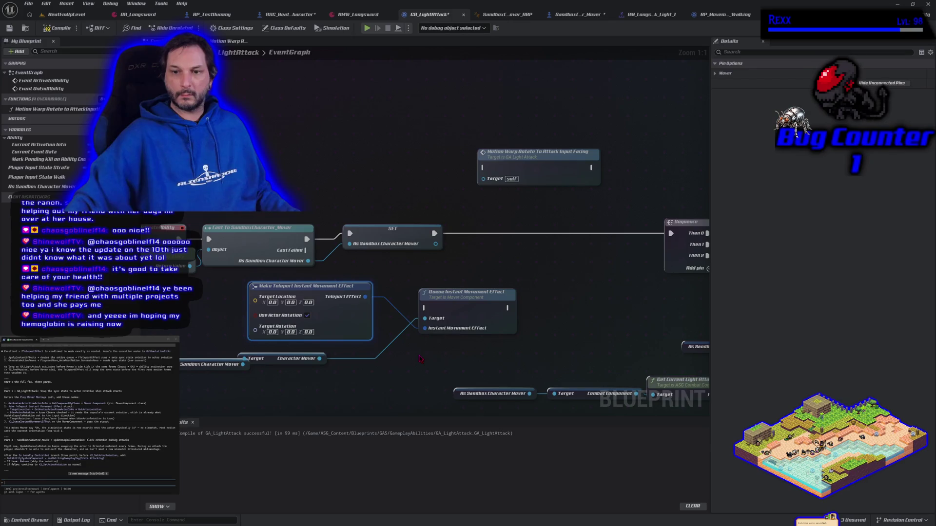
Step: Move the As Sandbox Character Mover node left and search its output for Get Actor Location
drag(391, 363, 466, 356)
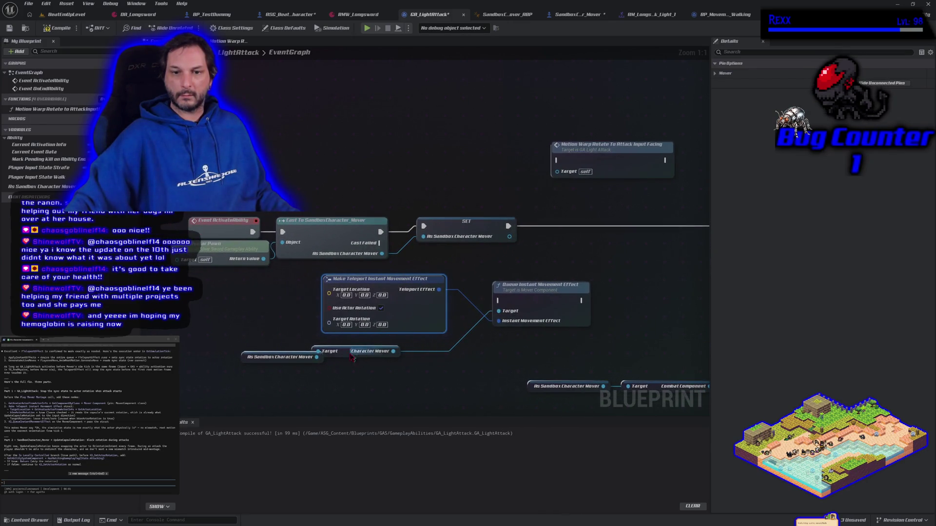
drag(247, 348, 159, 341)
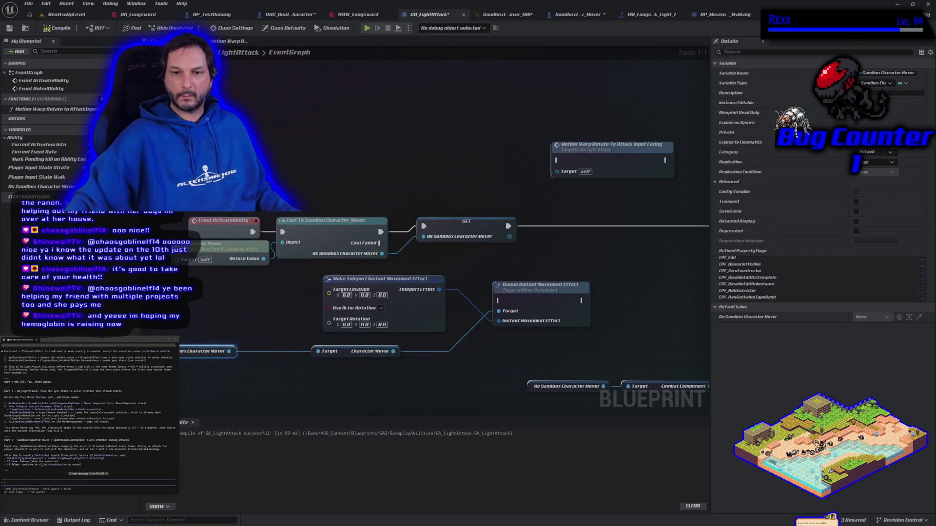
drag(233, 353, 222, 332)
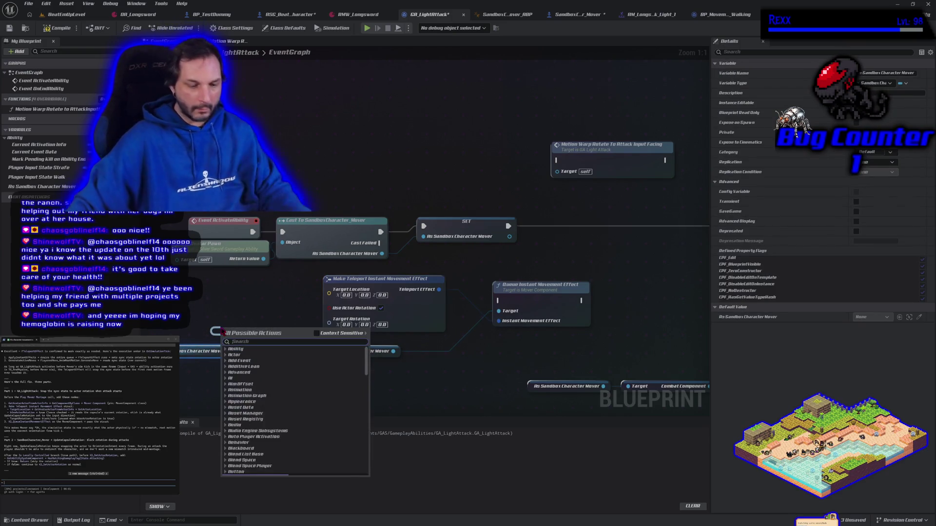
text(get loc)
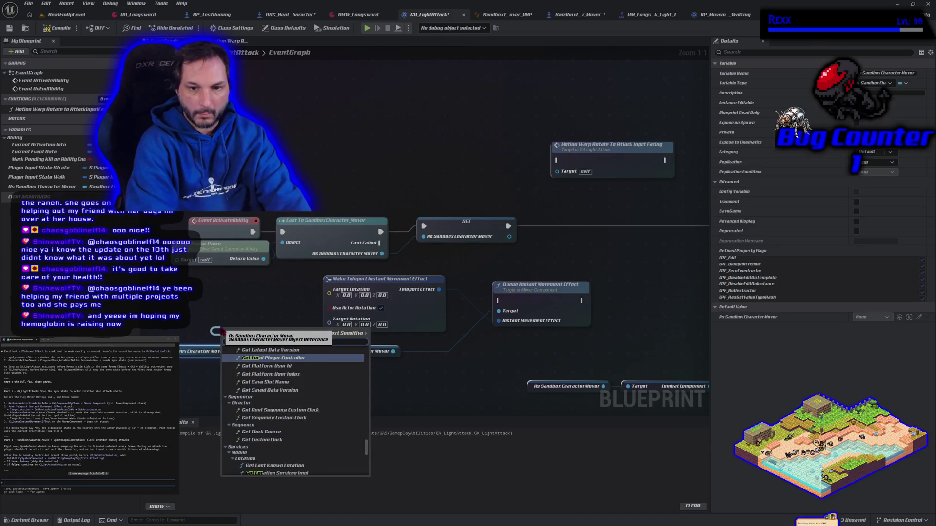
text(ation)
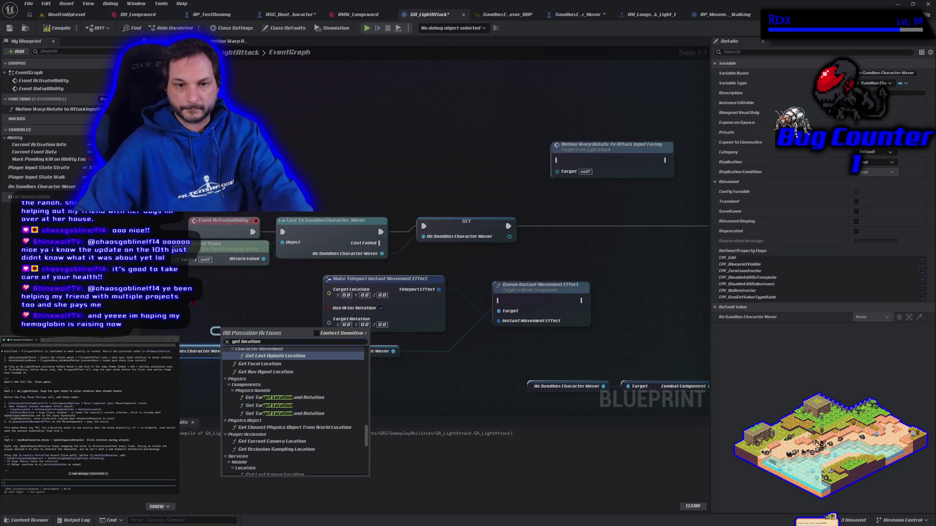
click(219, 336)
mouse_move(229, 351)
mouse_down()
mouse_move(230, 360)
mouse_move(233, 330)
mouse_up()
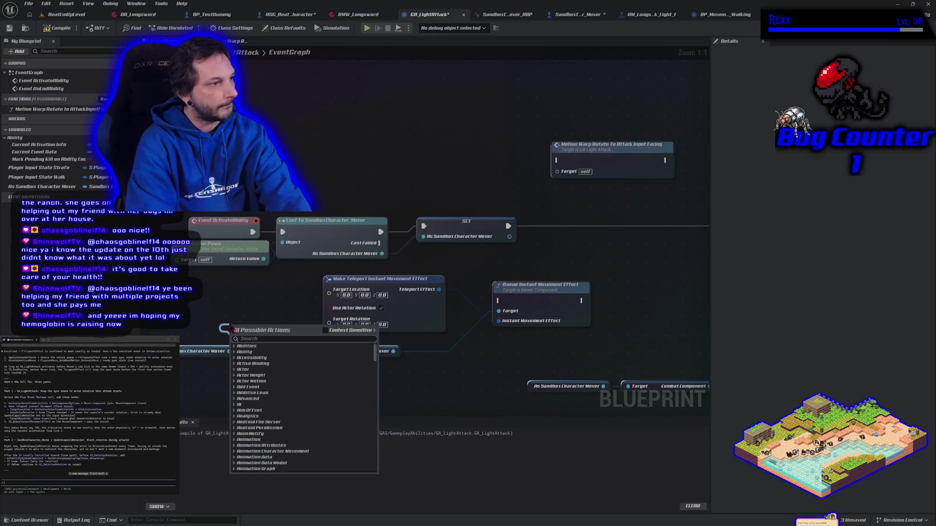
text(ger)
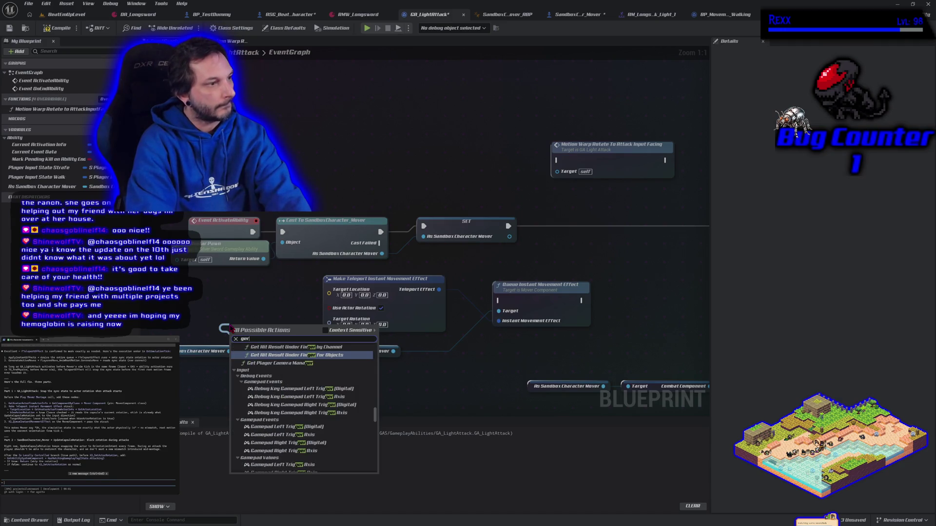
key(BackSpace)
text(tactor)
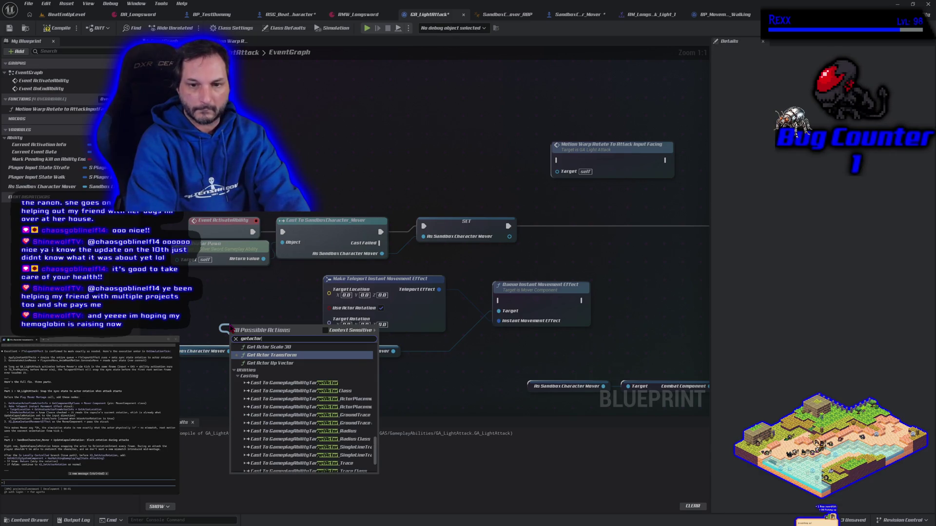
text(loca)
Step: Add Get Actor Location for the mover and line it up beside the teleport node's Target Location
key(Return)
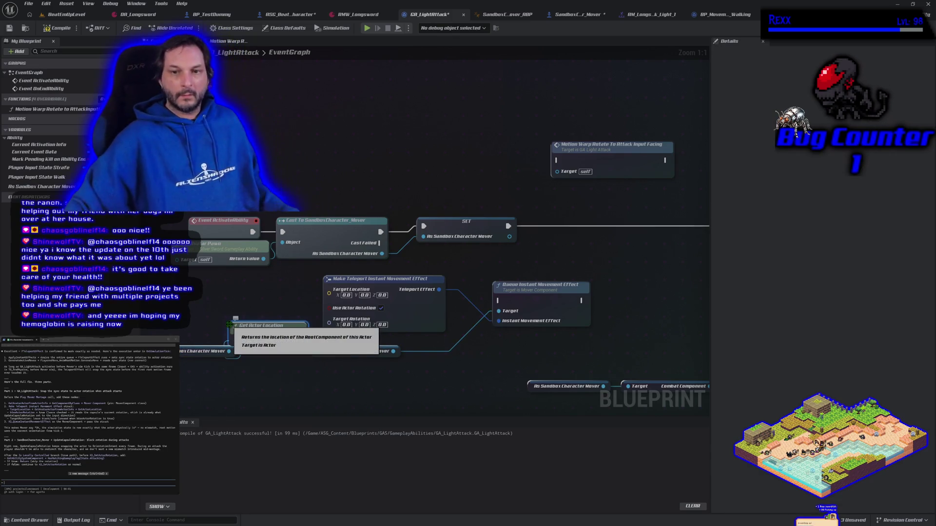
mouse_move(268, 339)
mouse_down()
mouse_move(249, 302)
mouse_move(322, 307)
mouse_move(330, 289)
mouse_up()
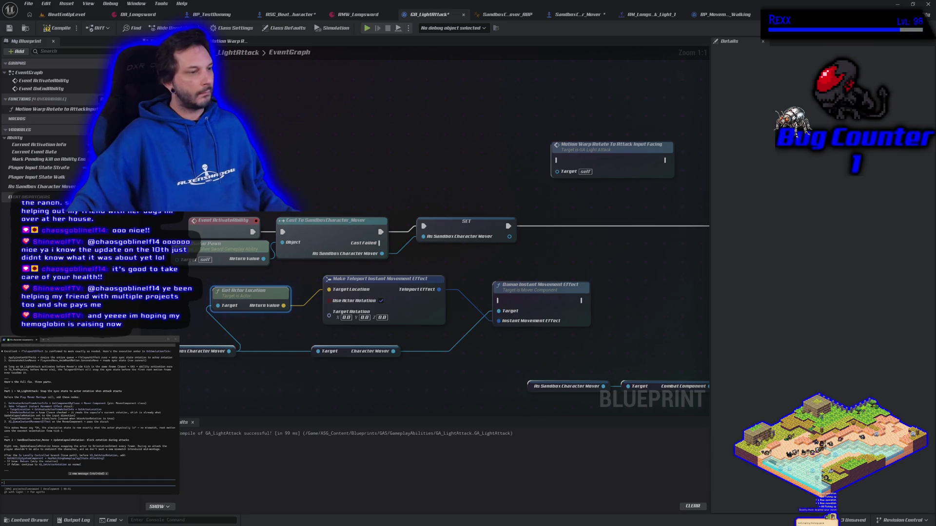
drag(295, 335, 328, 329)
drag(274, 293, 256, 276)
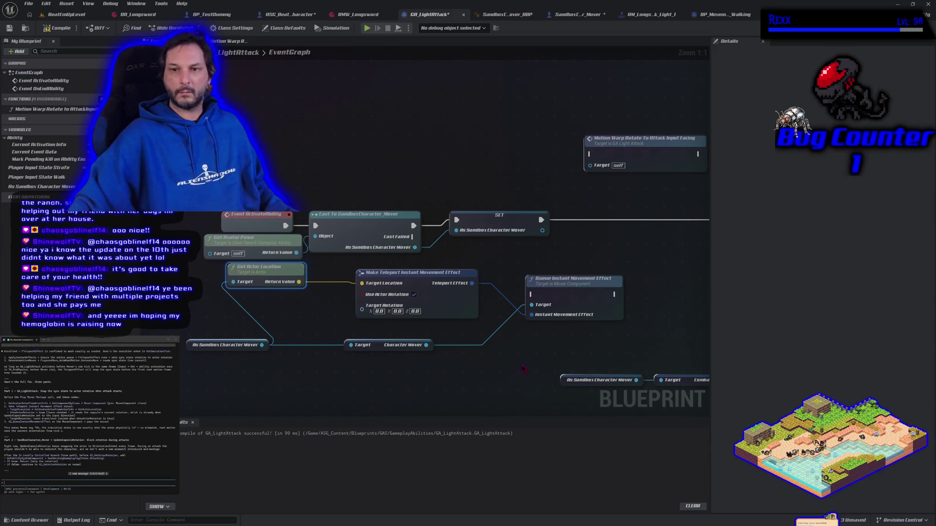
Step: Wire Sequence's Then 1 into Queue Instant Movement Effect, compile GA_LightAttack, and start play
drag(522, 370, 429, 358)
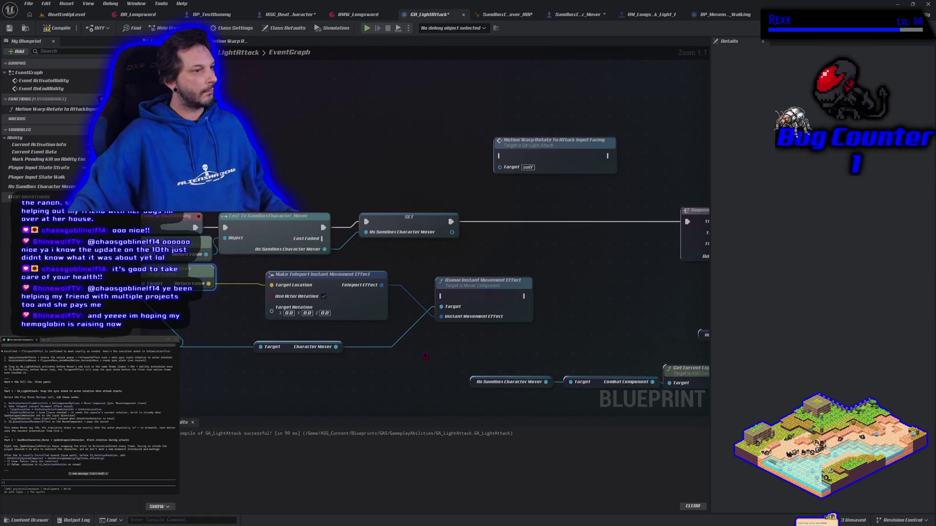
mouse_move(455, 344)
mouse_down()
mouse_move(405, 344)
mouse_move(516, 335)
mouse_up()
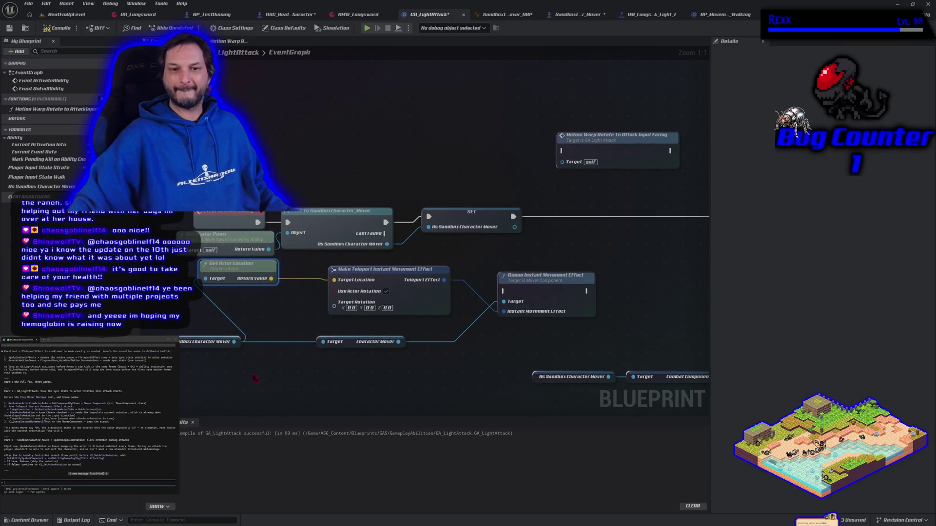
mouse_move(205, 366)
mouse_down()
mouse_move(429, 297)
mouse_move(504, 287)
mouse_move(368, 339)
mouse_move(439, 292)
mouse_move(544, 259)
mouse_move(526, 276)
mouse_up()
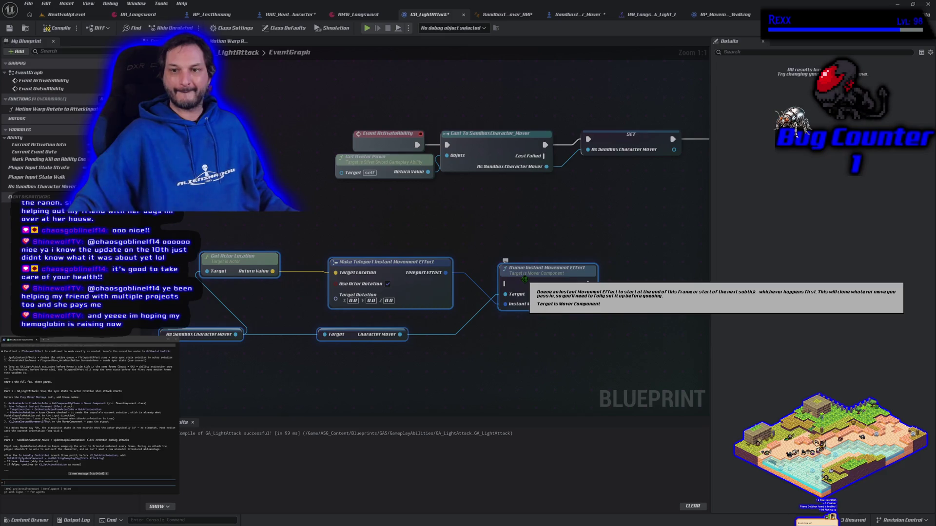
drag(524, 279, 302, 251)
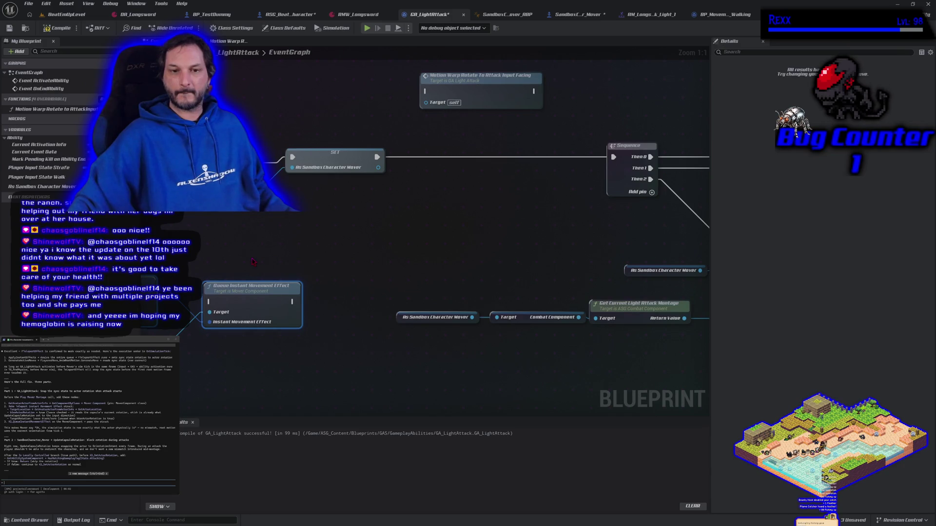
mouse_move(253, 261)
mouse_down()
mouse_move(234, 253)
mouse_move(292, 230)
mouse_move(451, 240)
mouse_up()
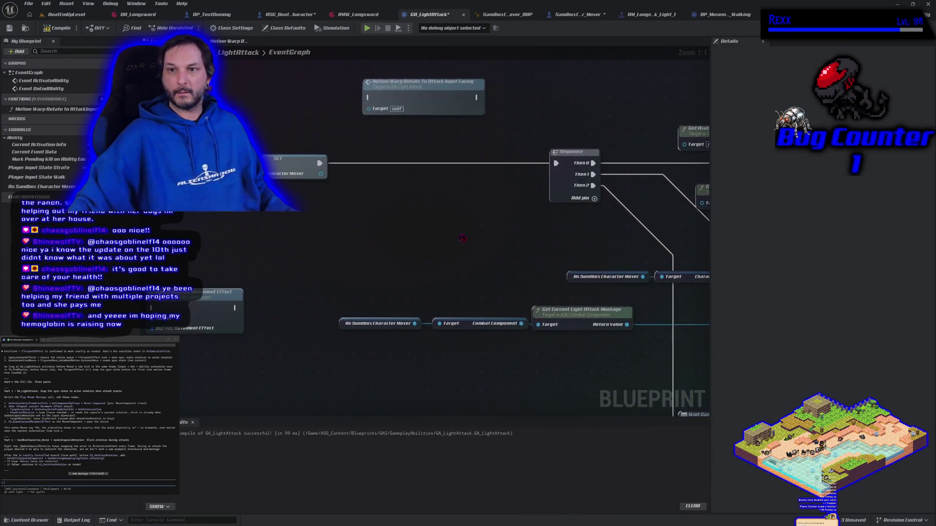
mouse_move(593, 174)
mouse_down()
mouse_move(614, 224)
mouse_move(181, 288)
mouse_move(219, 316)
mouse_move(221, 309)
mouse_move(707, 272)
mouse_move(546, 268)
mouse_move(559, 263)
mouse_up()
click(58, 28)
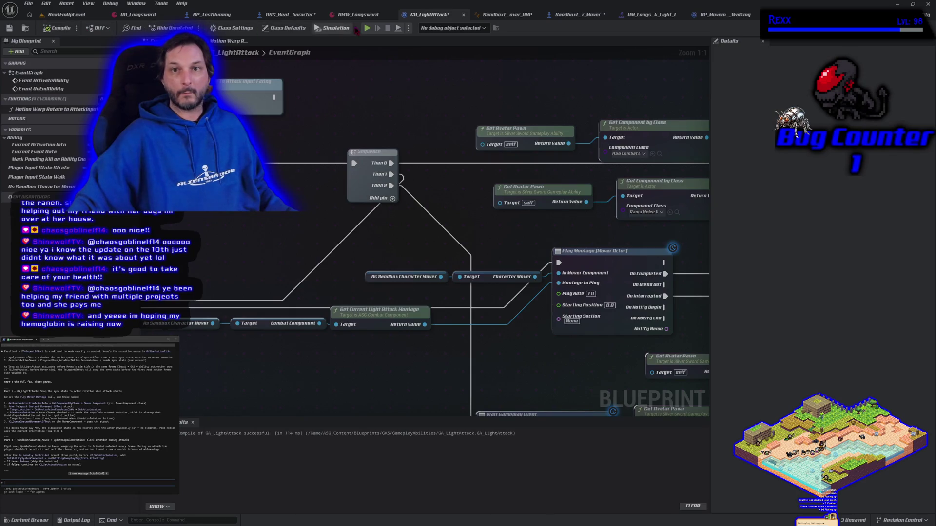
click(367, 29)
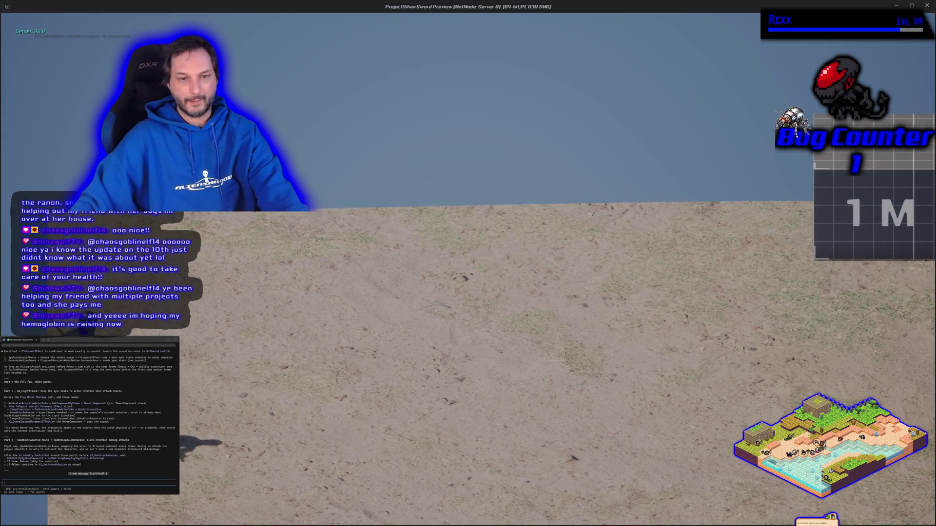
Step: Run around with WASD while swinging the sword and checking facing direction, then stop the session
key(d)
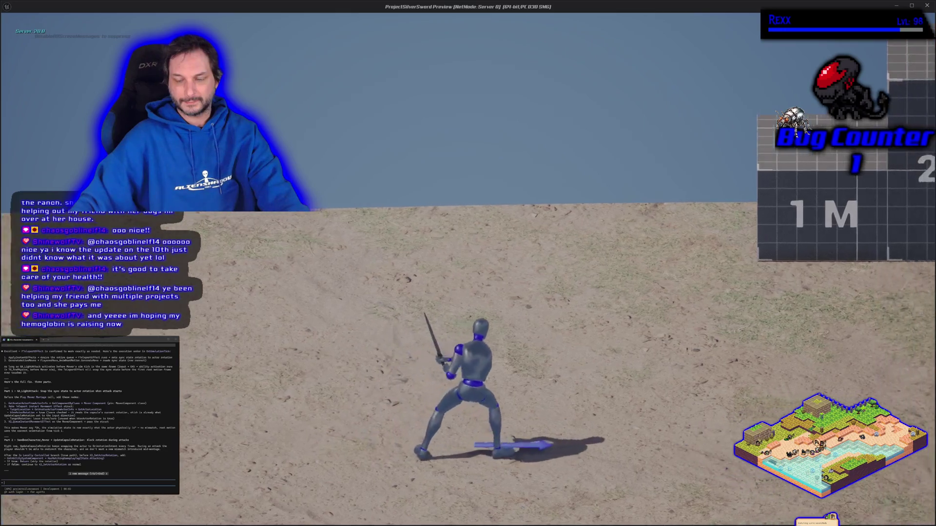
key(a)
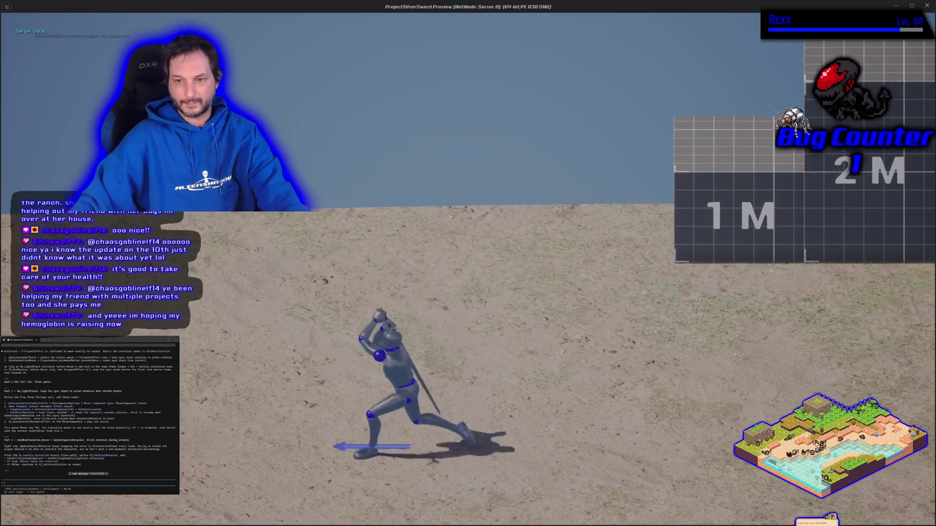
key(a)
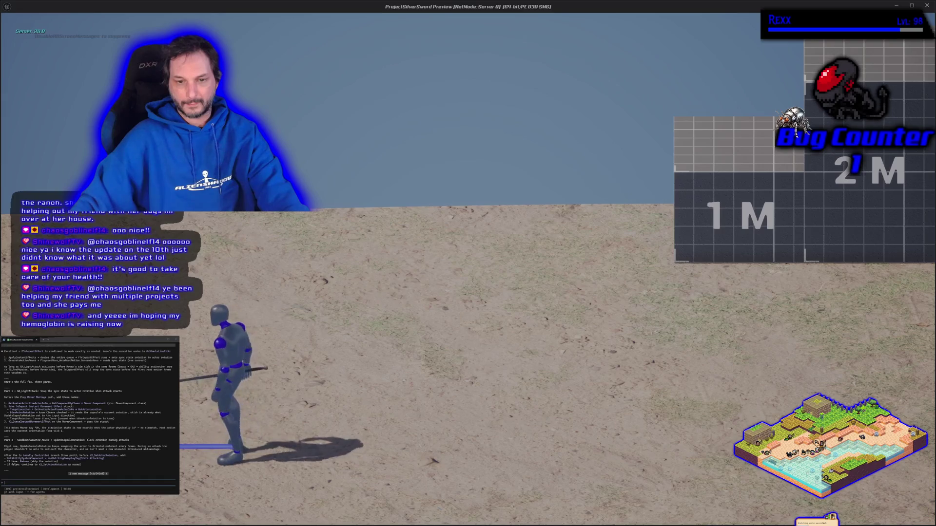
key(d)
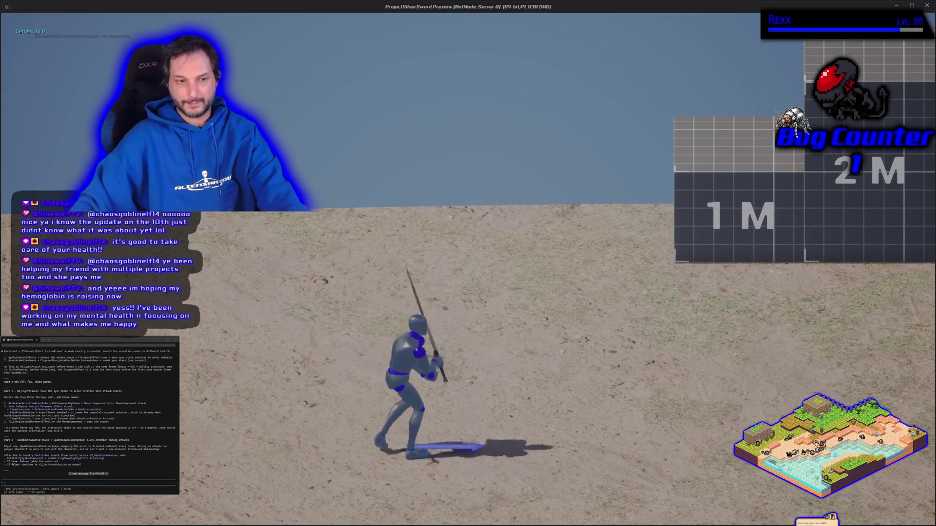
key(w)
key(w)
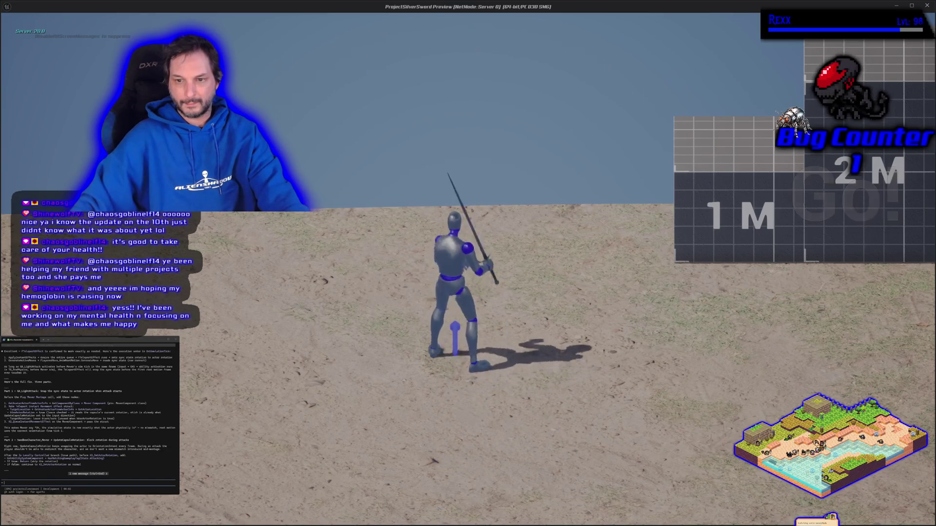
key(s)
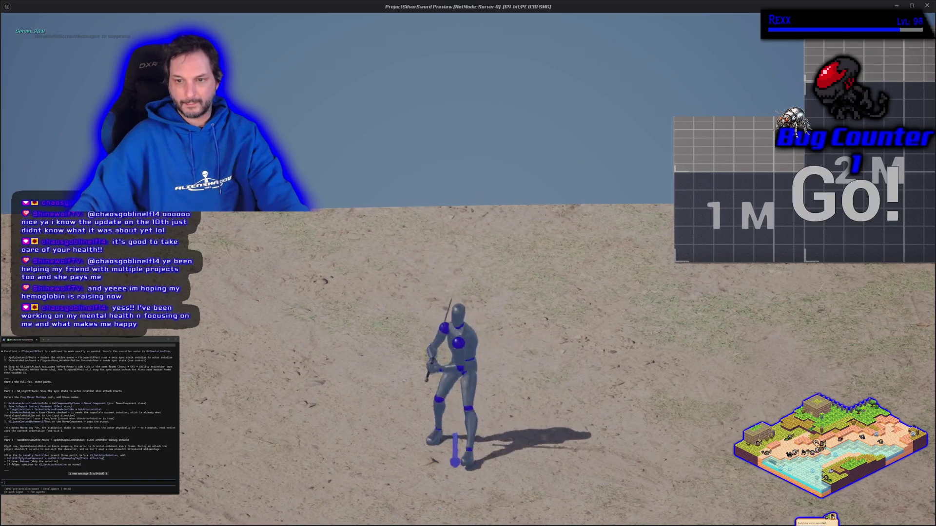
key(s)
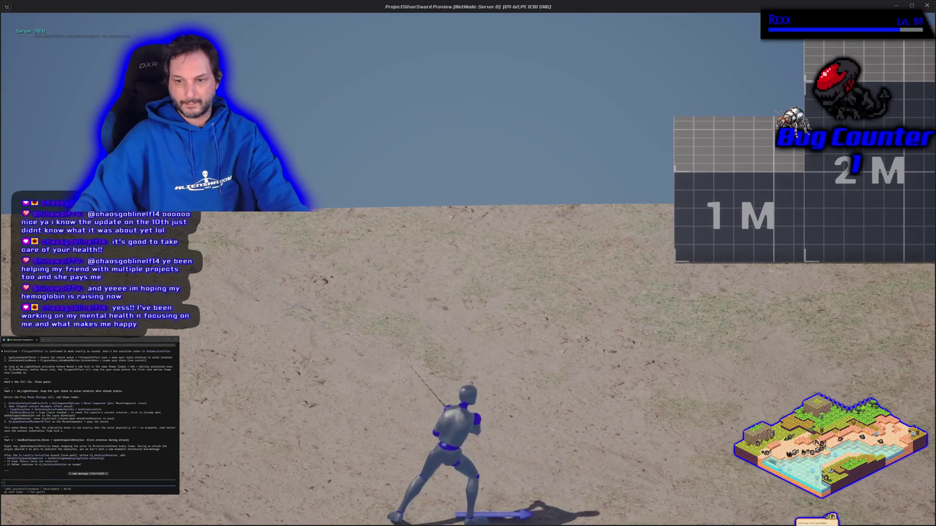
key(w)
key(a)
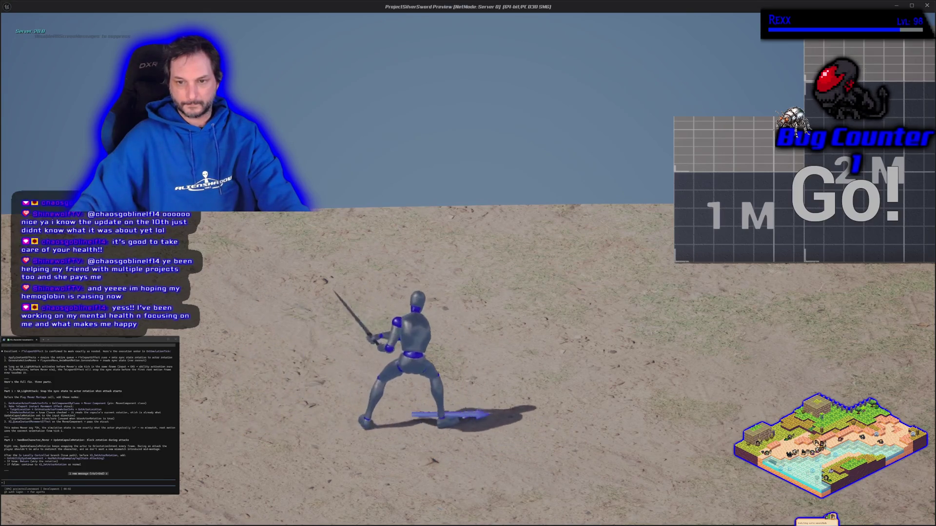
key(d)
key(Escape)
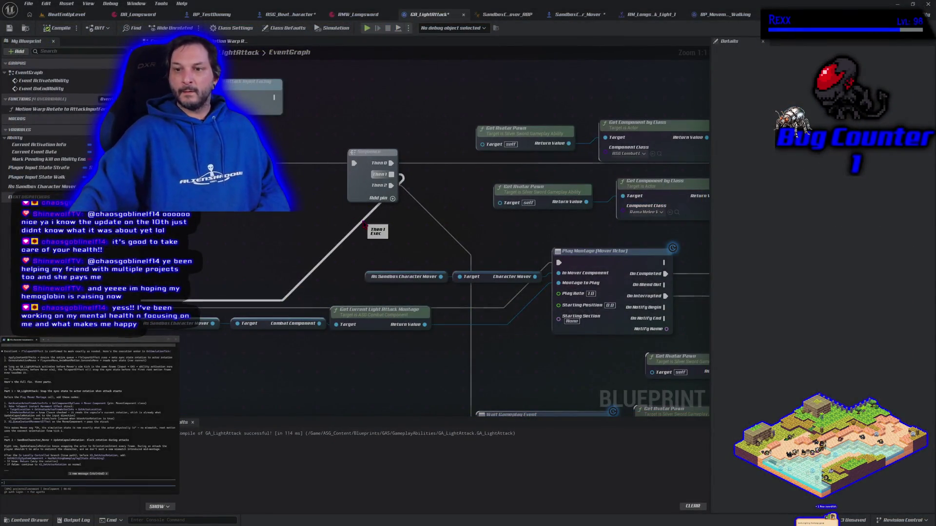
Step: Add Get Orientation Intent off the mover to drive the teleport's Target Rotation, recompile, and play
drag(225, 247, 591, 235)
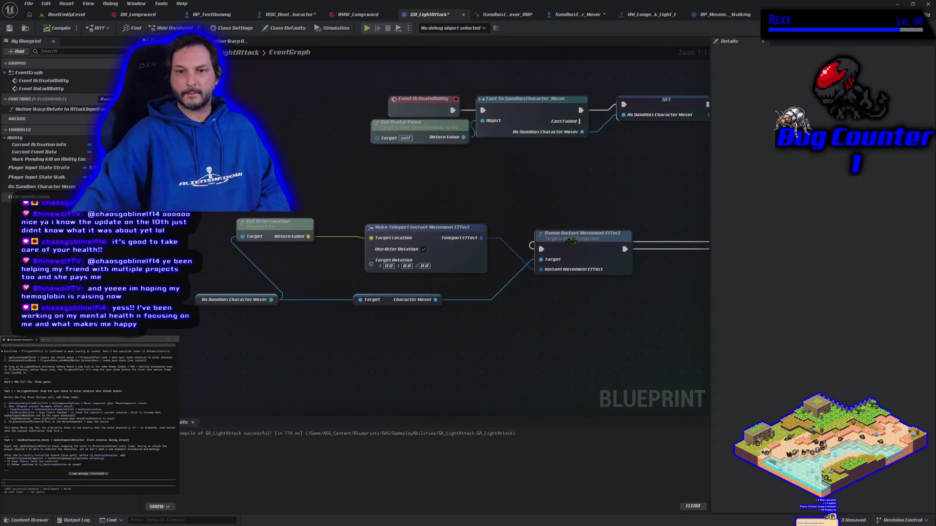
drag(195, 300, 178, 301)
drag(236, 300, 267, 272)
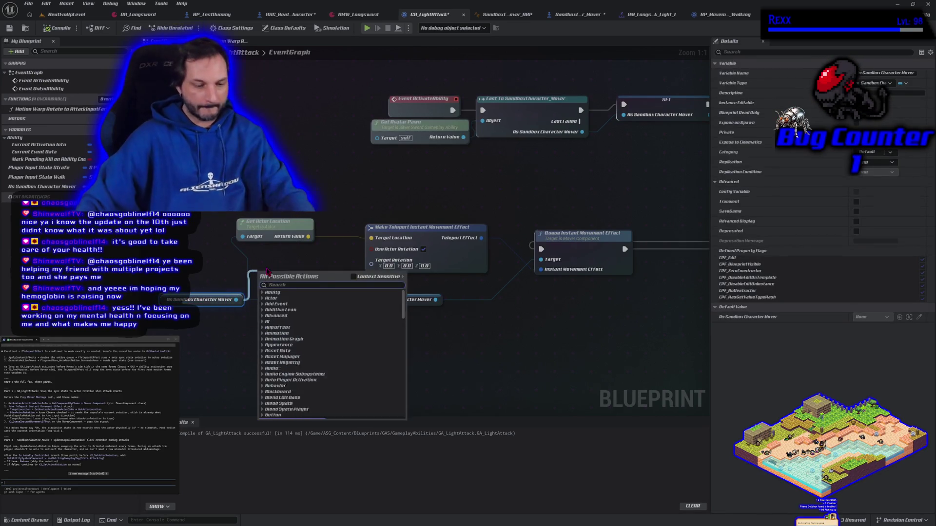
text(get orient)
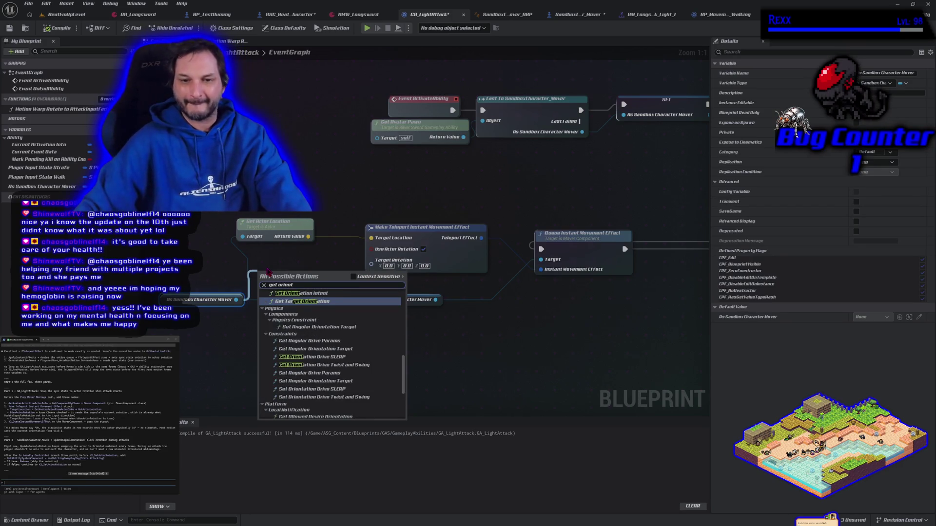
click(298, 294)
mouse_move(313, 274)
mouse_down()
mouse_move(312, 264)
mouse_move(372, 264)
mouse_up()
click(59, 27)
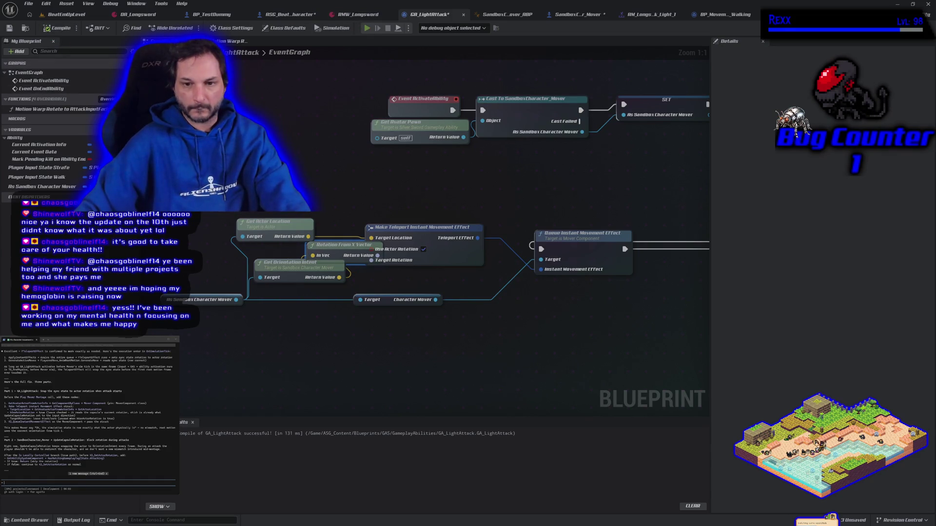
click(367, 28)
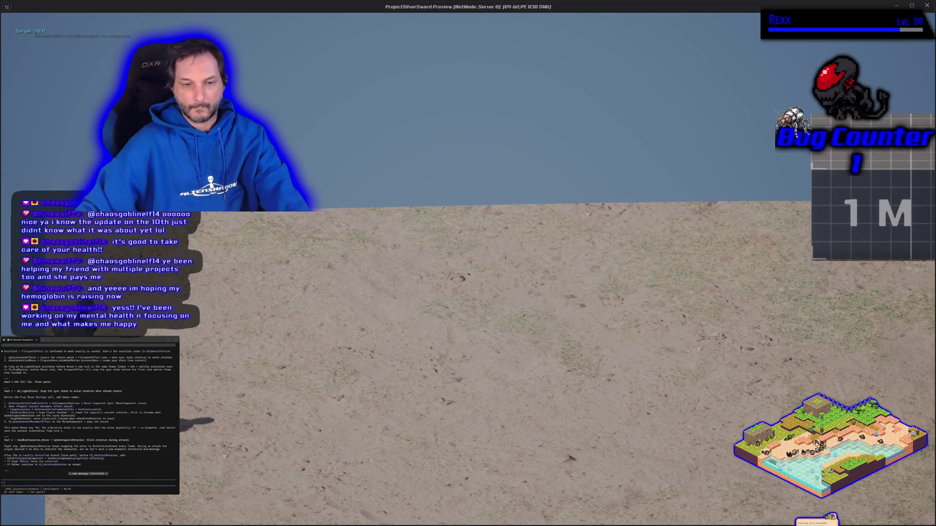
Step: Run left and right swinging the sword to check the character's facing, then stop play
key(d)
key(w)
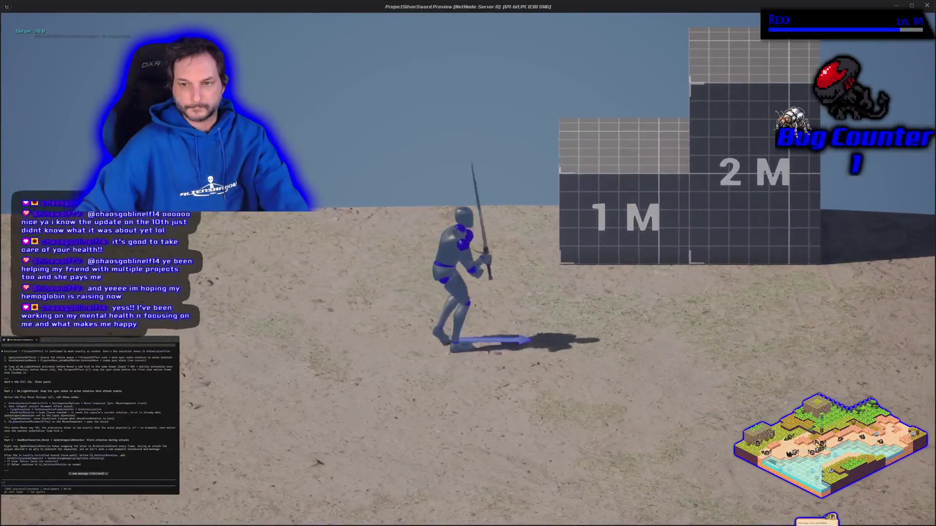
key(a)
key(a)
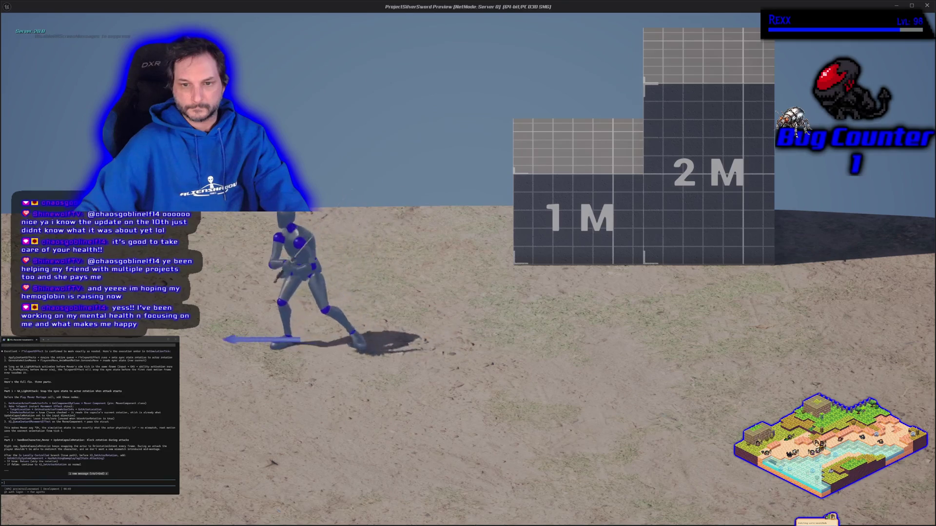
key(d)
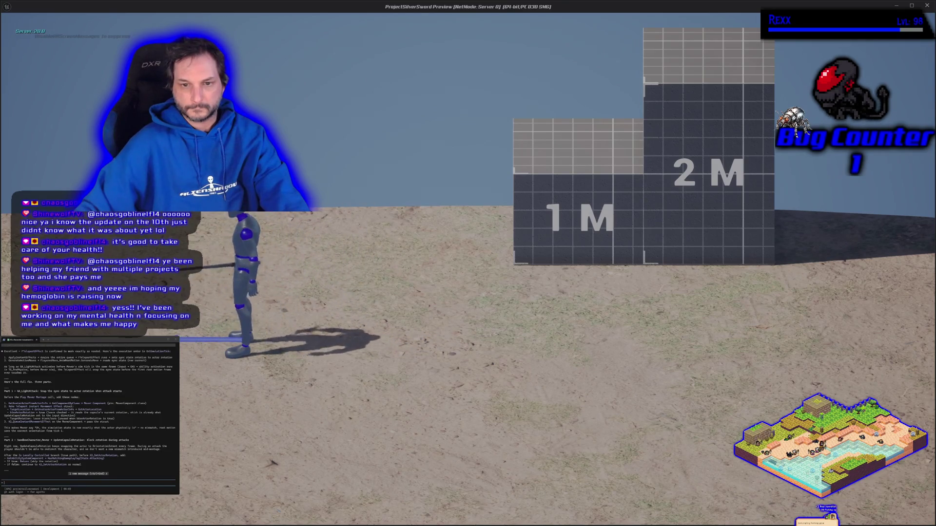
key(d)
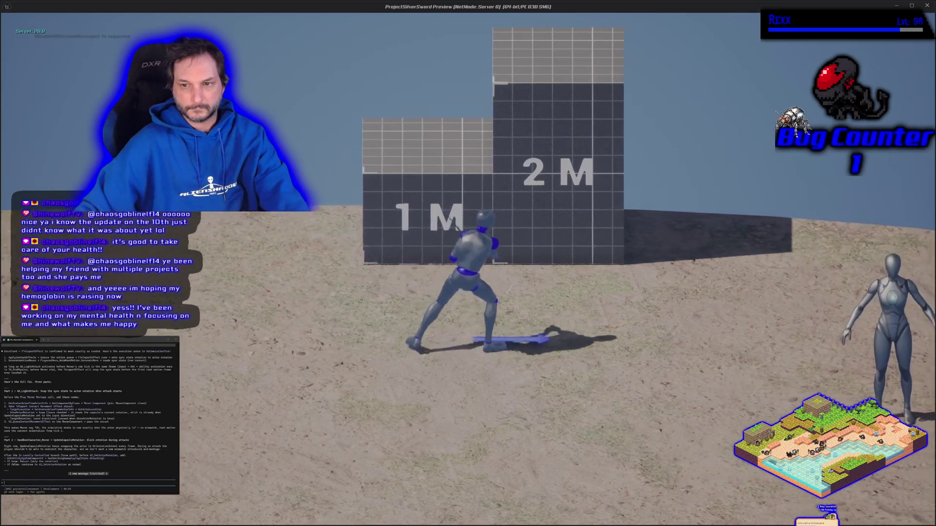
key(a)
key(Escape)
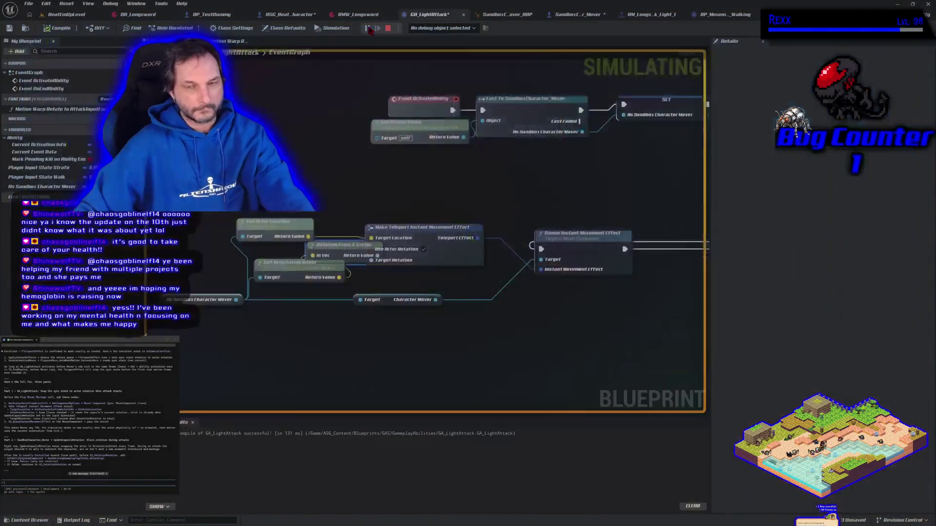
Step: Pan across the GA_LightAttack EventGraph to review the montage, cast, swing damage and movement effect nodes
mouse_move(559, 194)
mouse_down()
mouse_move(446, 241)
mouse_move(282, 276)
mouse_move(253, 292)
mouse_move(387, 299)
mouse_move(386, 355)
mouse_move(433, 349)
mouse_move(423, 266)
mouse_move(404, 292)
mouse_move(412, 297)
mouse_up()
scroll(359, 234, down, 3)
drag(359, 234, 371, 273)
mouse_move(207, 211)
mouse_down()
mouse_move(272, 248)
mouse_move(390, 283)
mouse_move(490, 295)
mouse_up()
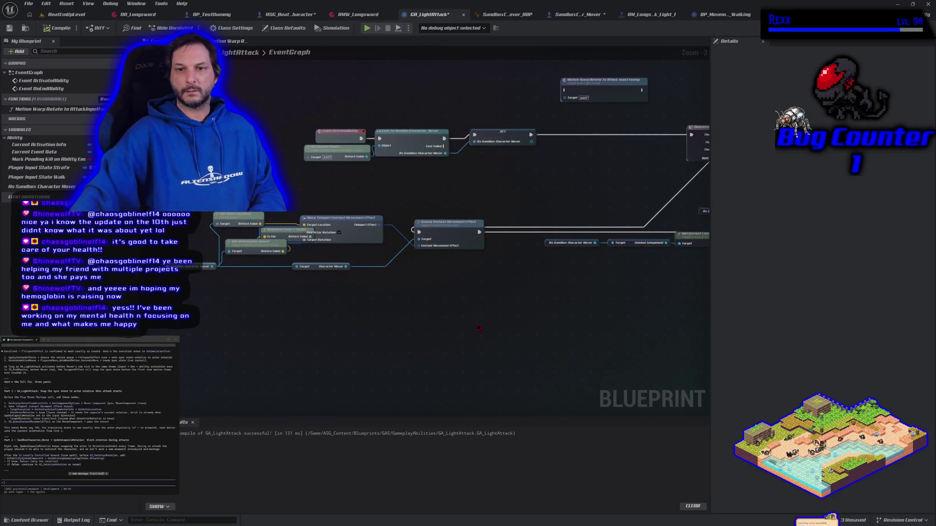
mouse_move(477, 328)
mouse_down()
mouse_move(461, 323)
mouse_move(447, 146)
mouse_up()
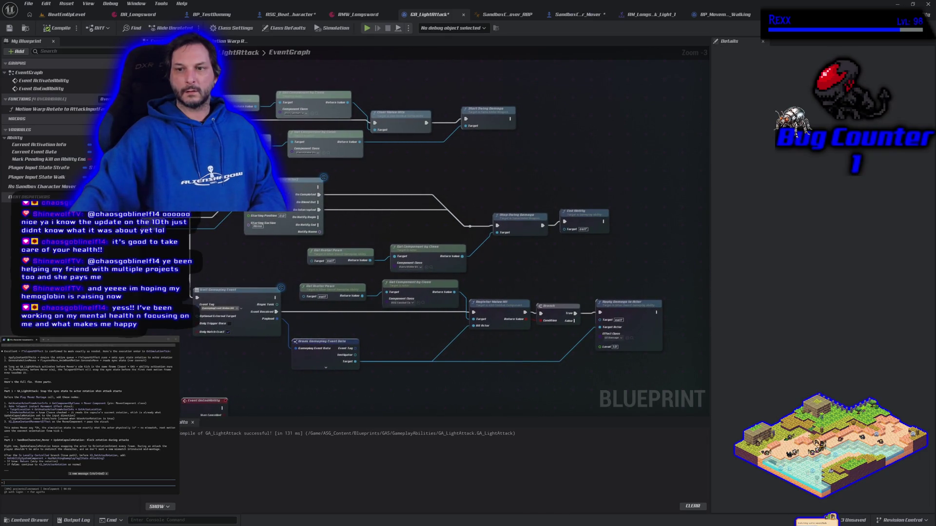
drag(439, 219, 597, 274)
mouse_move(161, 390)
mouse_down()
mouse_move(388, 297)
mouse_move(487, 384)
mouse_move(541, 406)
mouse_up()
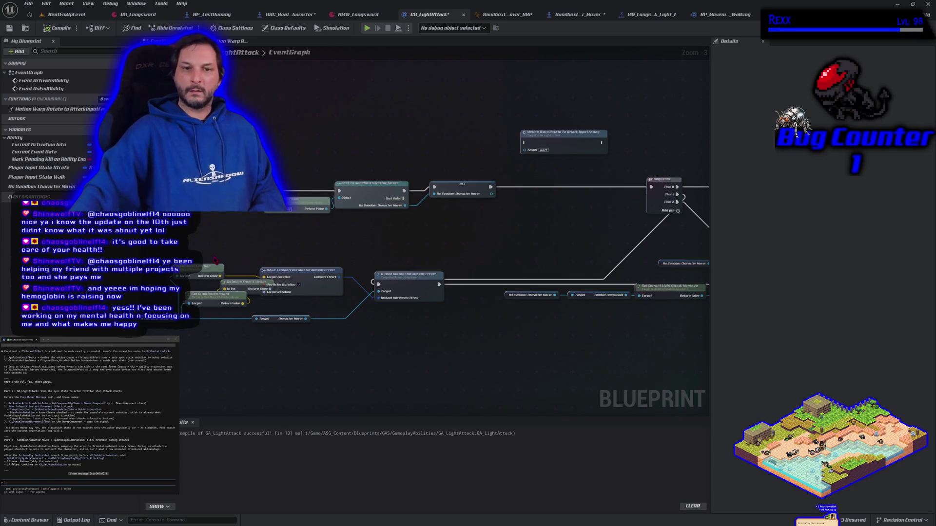
Step: Dismiss the node menu without adding anything and start a new play session
right_click(239, 177)
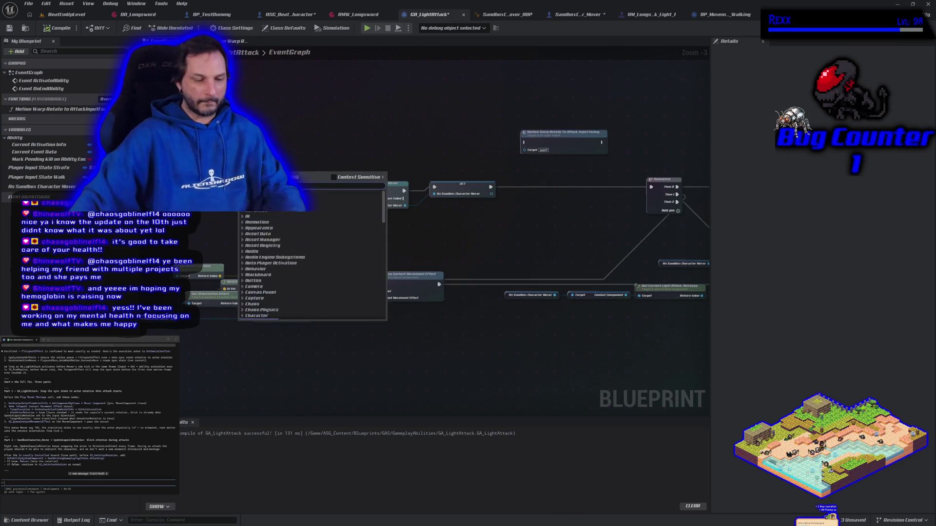
key(Escape)
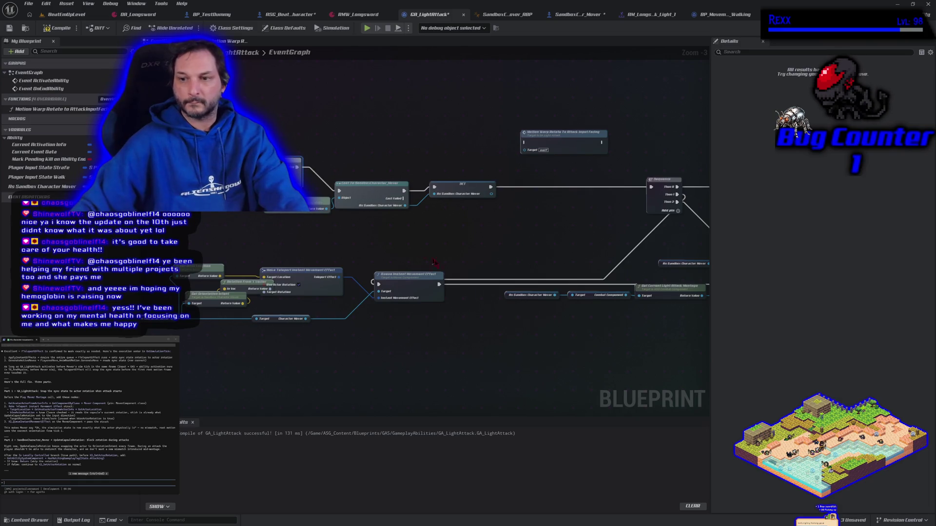
scroll(419, 253, down, 1)
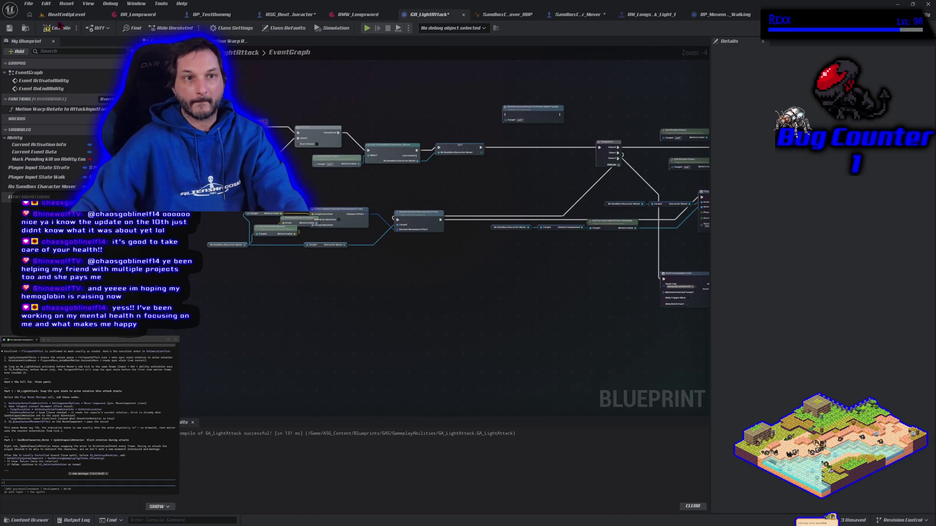
click(369, 29)
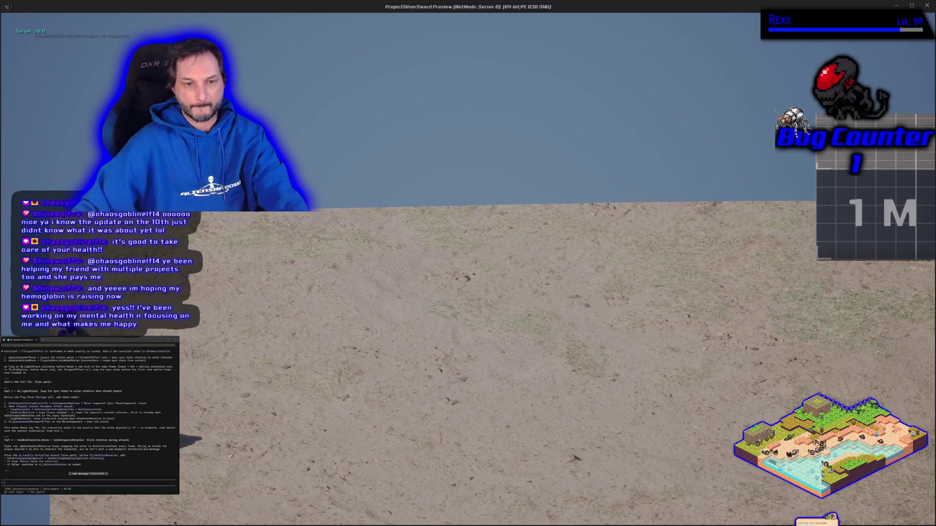
Step: Run left and right with sword attacks in PIE, then end play and return to the graph
key(d)
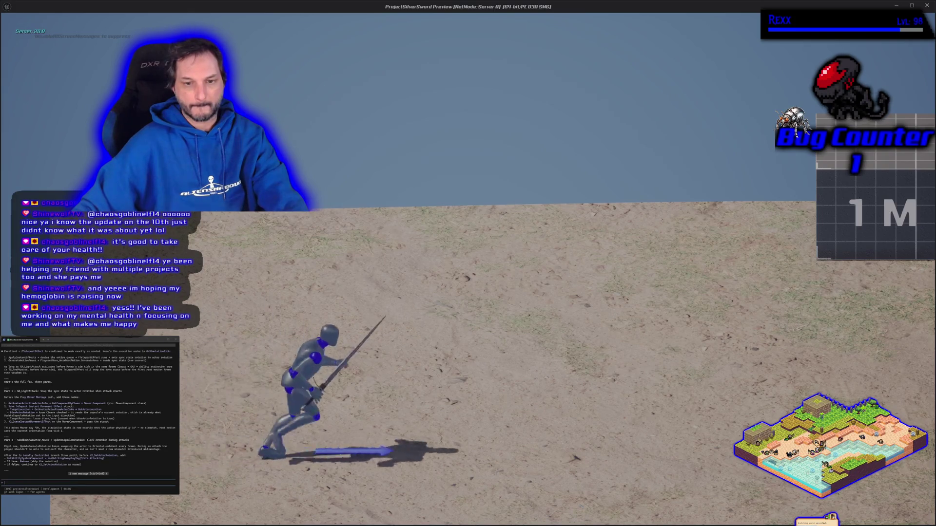
key(a)
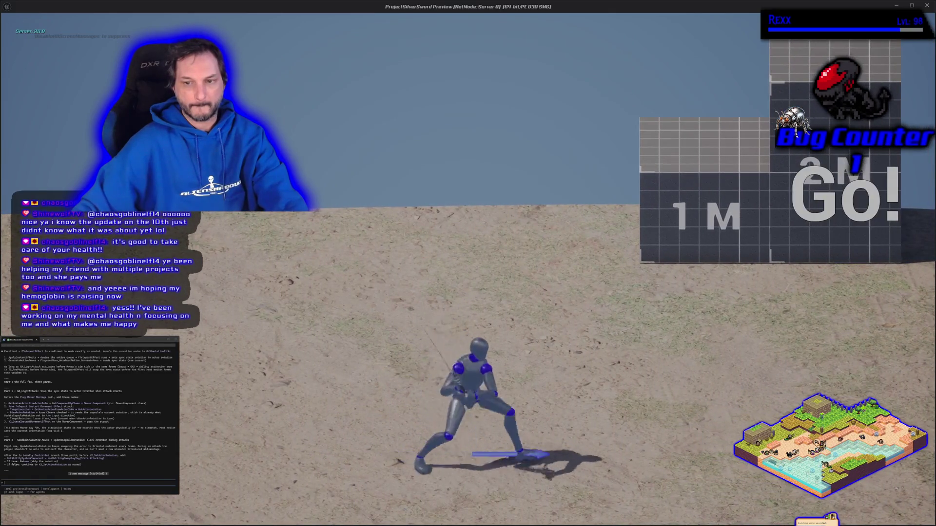
key(d)
key(a)
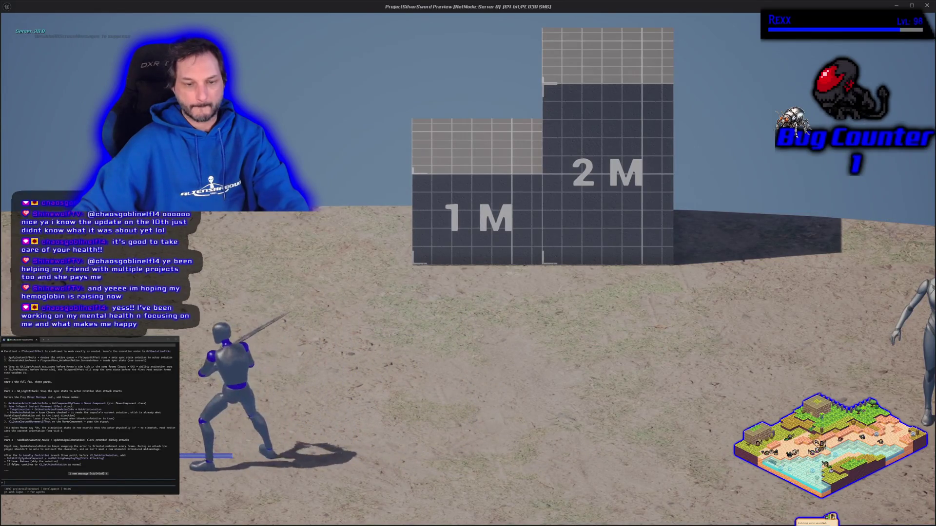
key(Escape)
drag(434, 157, 261, 156)
Step: Save the ASG_BeatEmUpCharacter blueprint
click(289, 14)
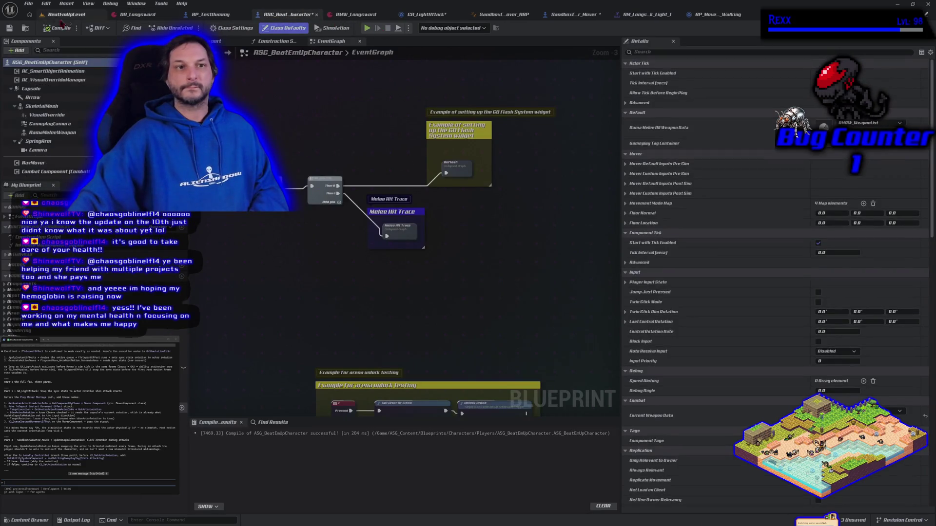
click(9, 28)
mouse_move(297, 294)
mouse_down()
mouse_move(341, 150)
mouse_move(314, 318)
mouse_move(297, 314)
mouse_move(324, 318)
mouse_move(319, 304)
mouse_up()
Step: Insert a Branch before Update Capsule Rotation, conditioned on Has Matching Gameplay Tag, and launch play
click(565, 16)
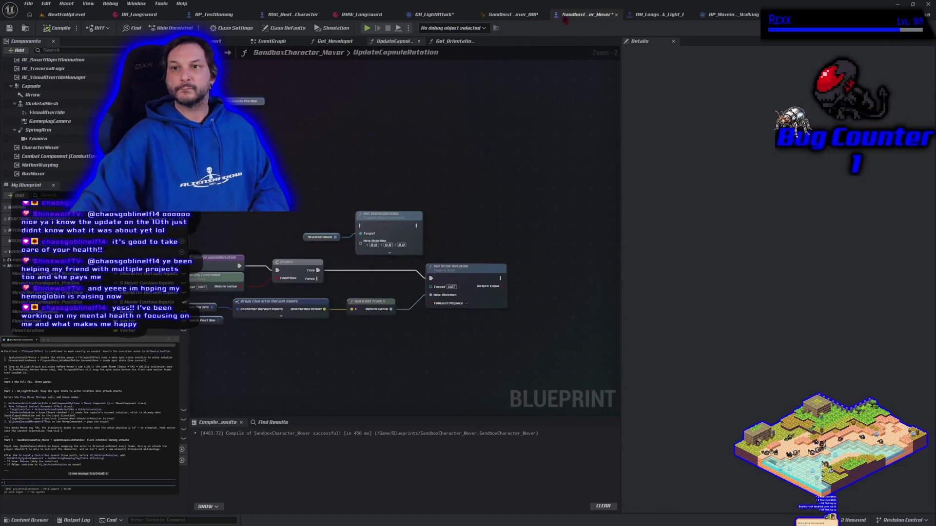
click(271, 50)
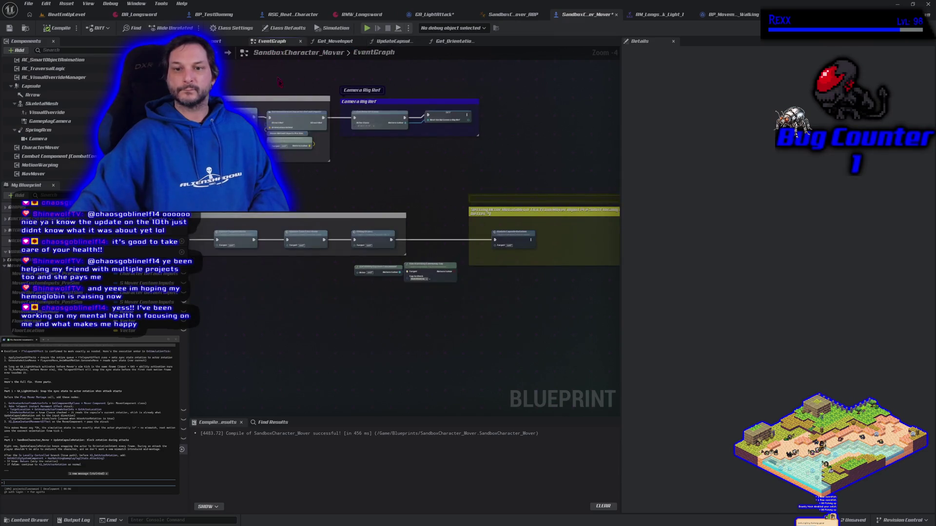
scroll(414, 332, up, 5)
mouse_move(353, 269)
mouse_down()
mouse_move(232, 359)
mouse_move(320, 389)
mouse_up()
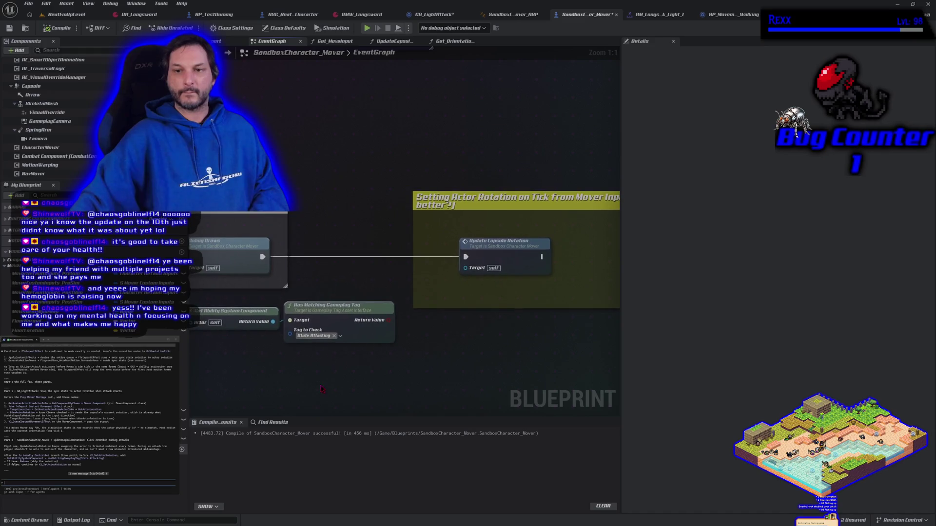
click(332, 246)
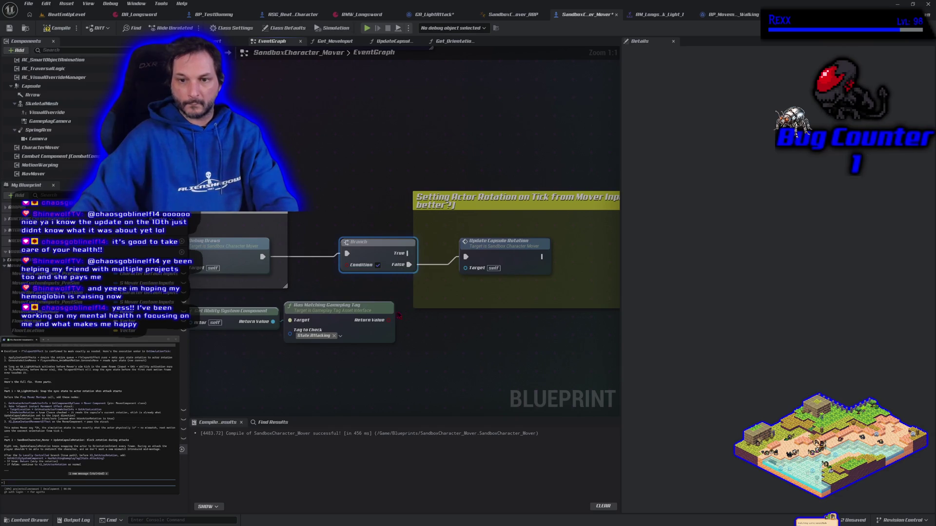
drag(389, 320, 362, 276)
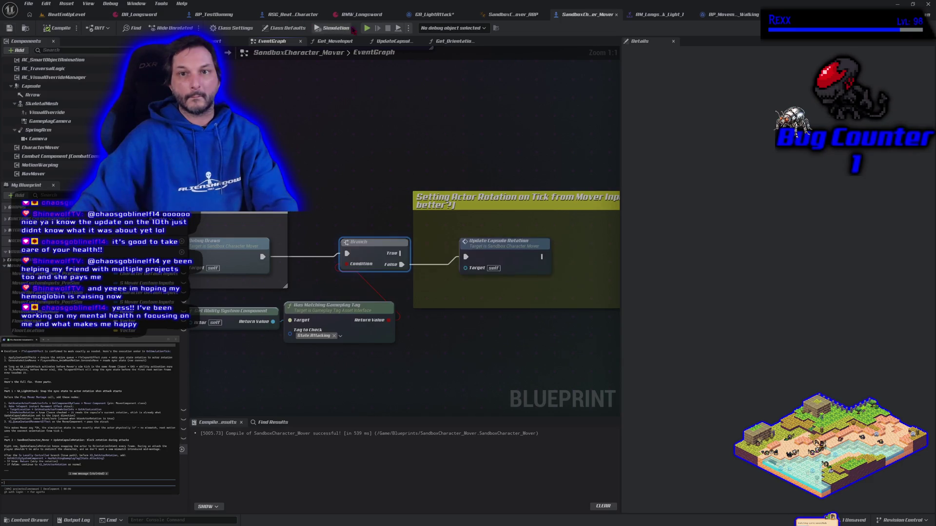
click(367, 28)
key(d)
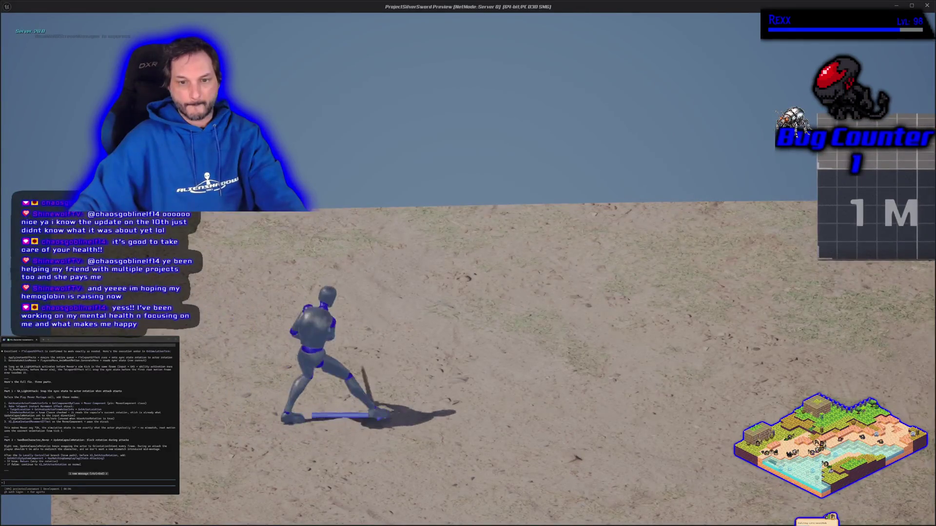
key(a)
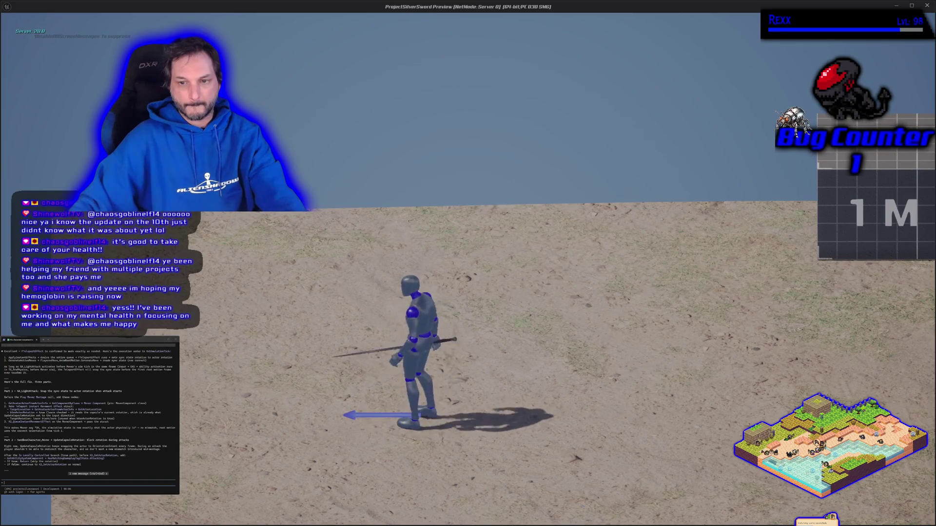
key(d)
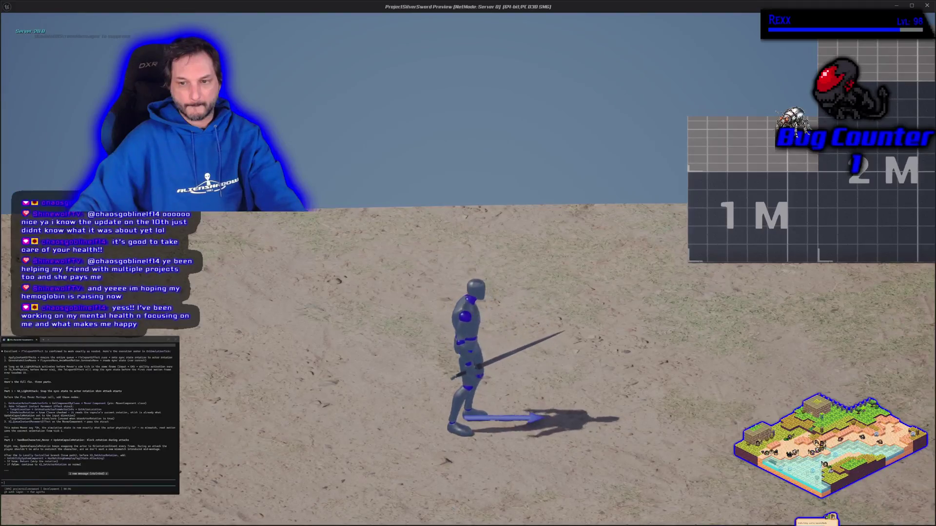
key(a)
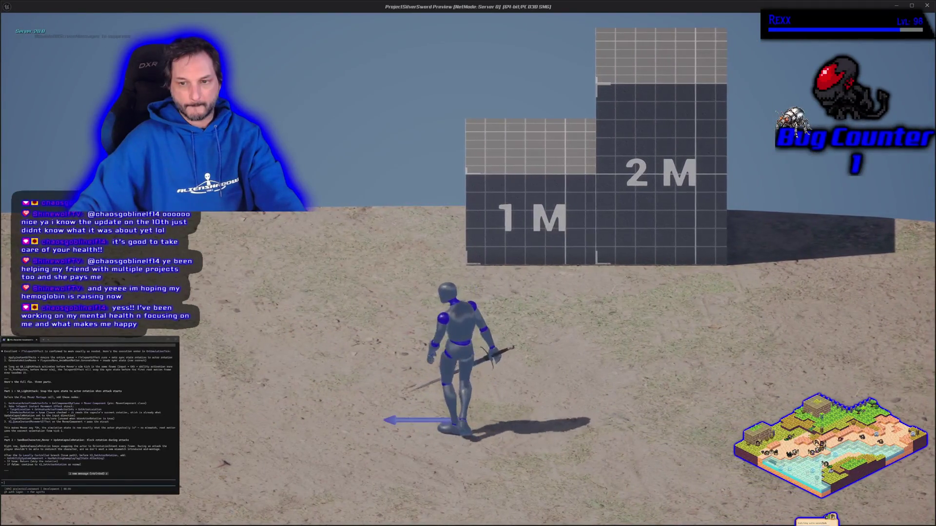
key(d)
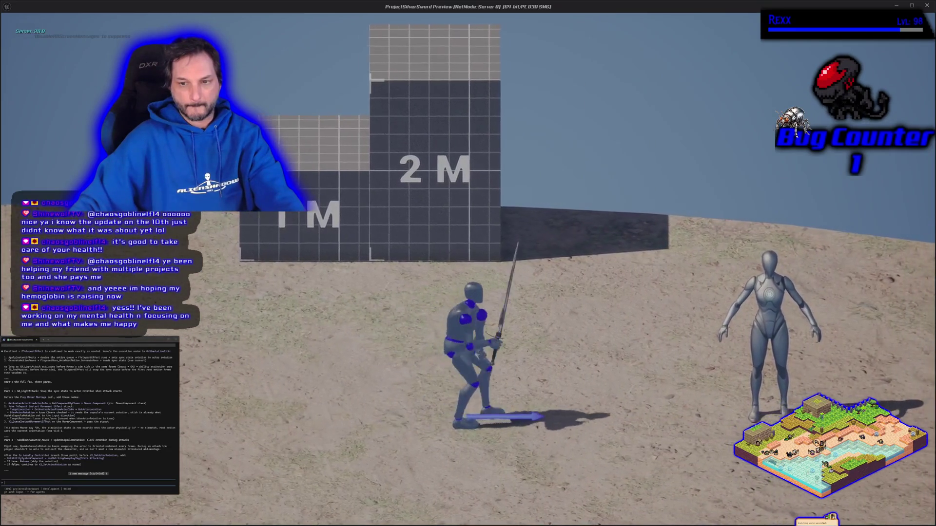
key(a)
key(d)
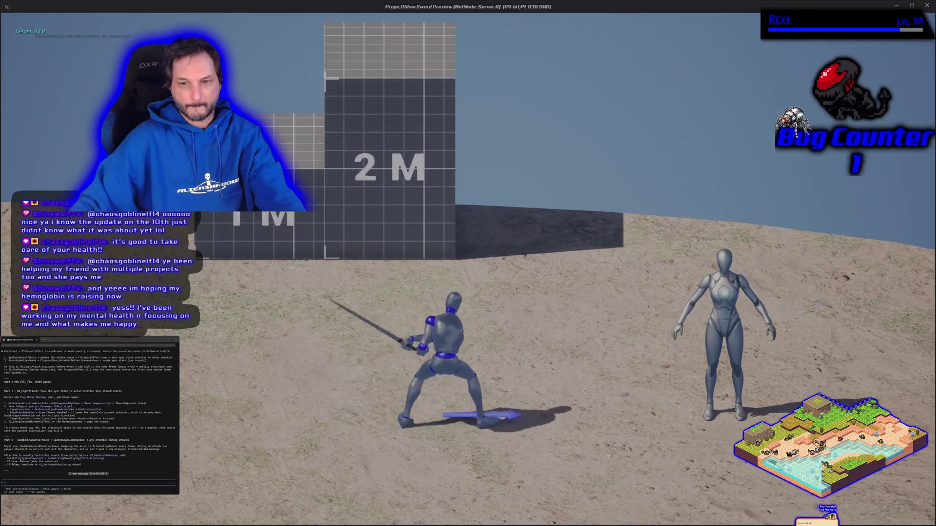
key(a)
key(d)
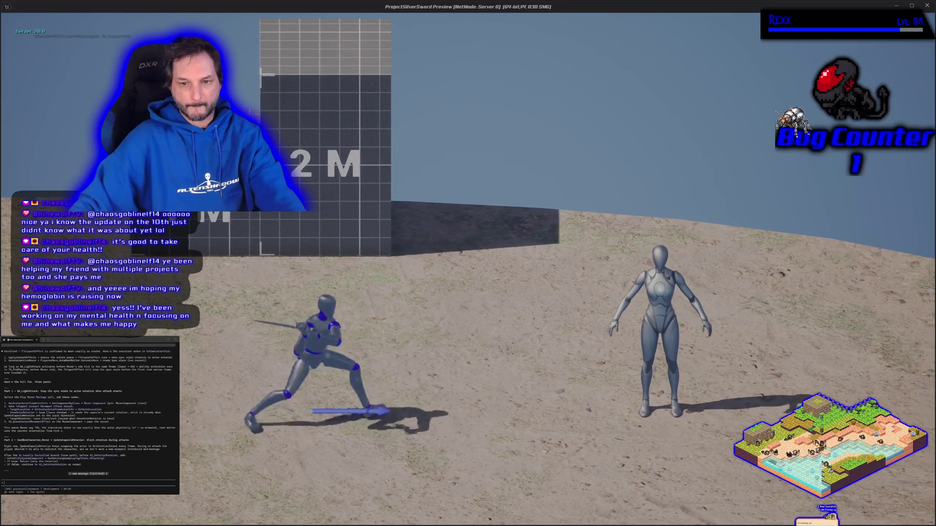
key(Escape)
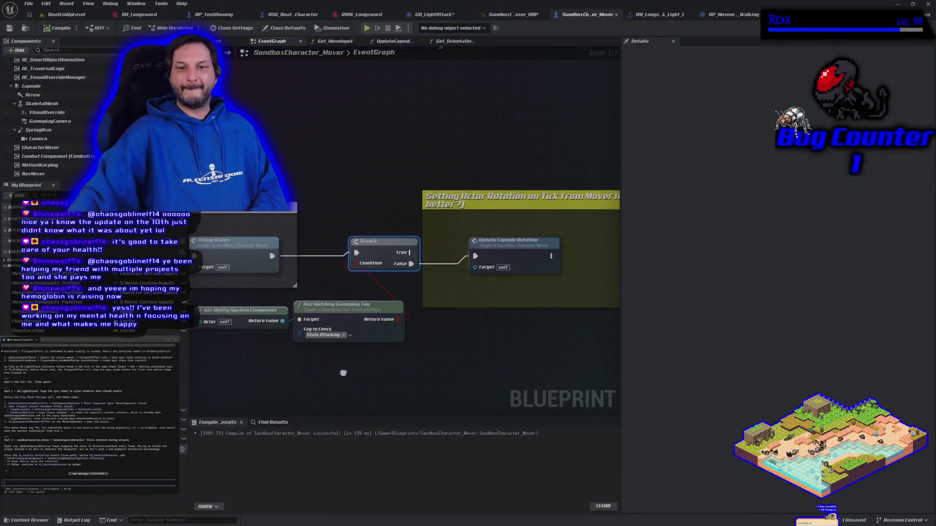
Step: Move Rotation From X Vector aside and break Make Teleport's Target Rotation link
click(434, 14)
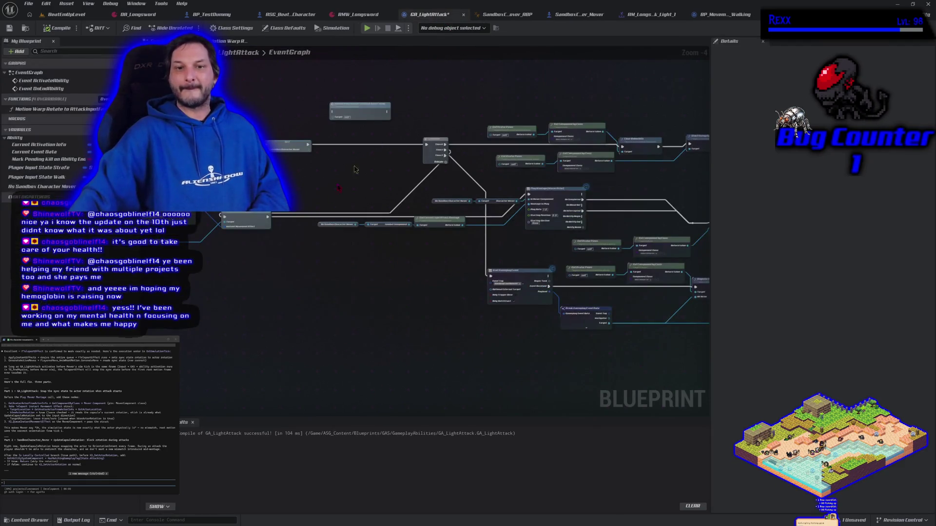
scroll(414, 292, up, 3)
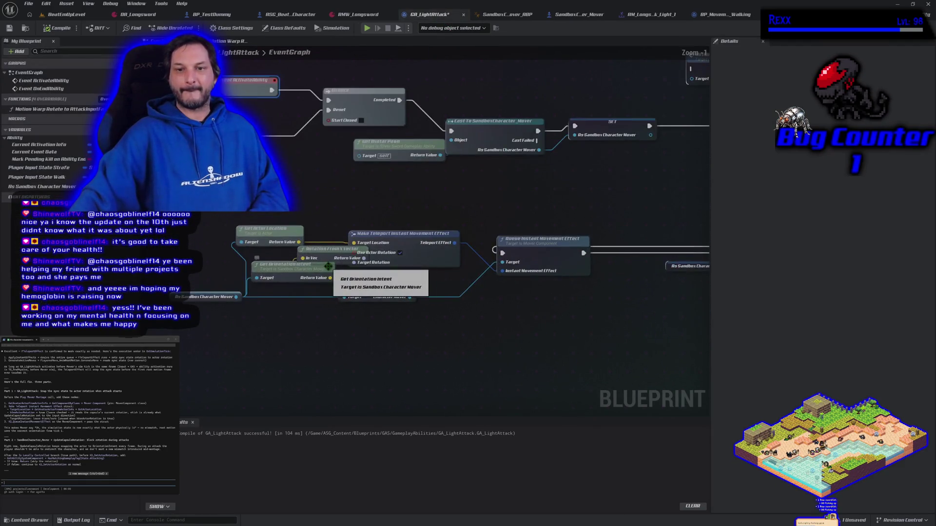
drag(335, 255, 288, 254)
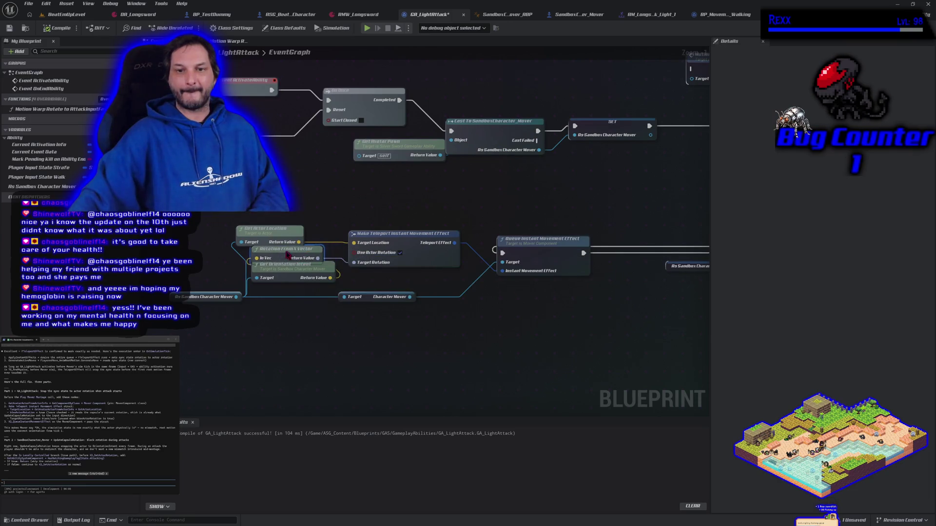
right_click(353, 263)
click(381, 288)
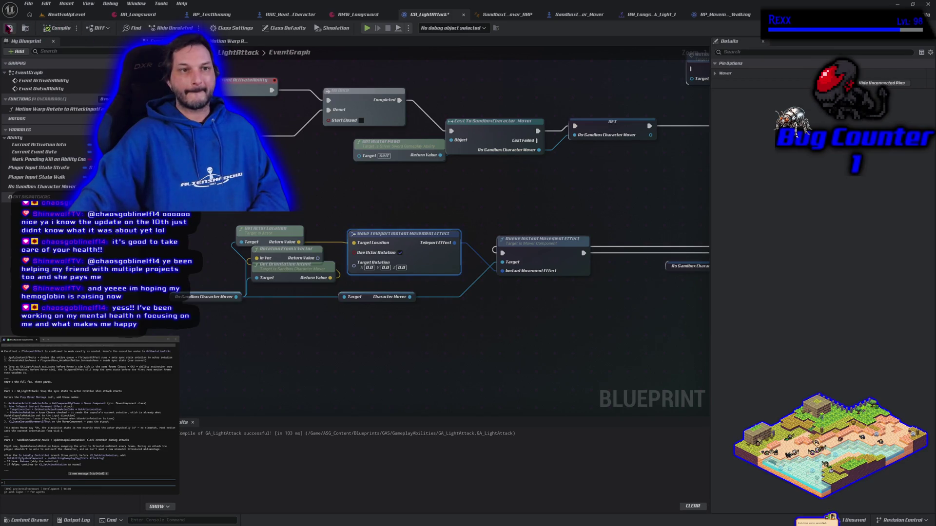
Step: Playtest sword attacks while running left and right, then end the session
click(371, 30)
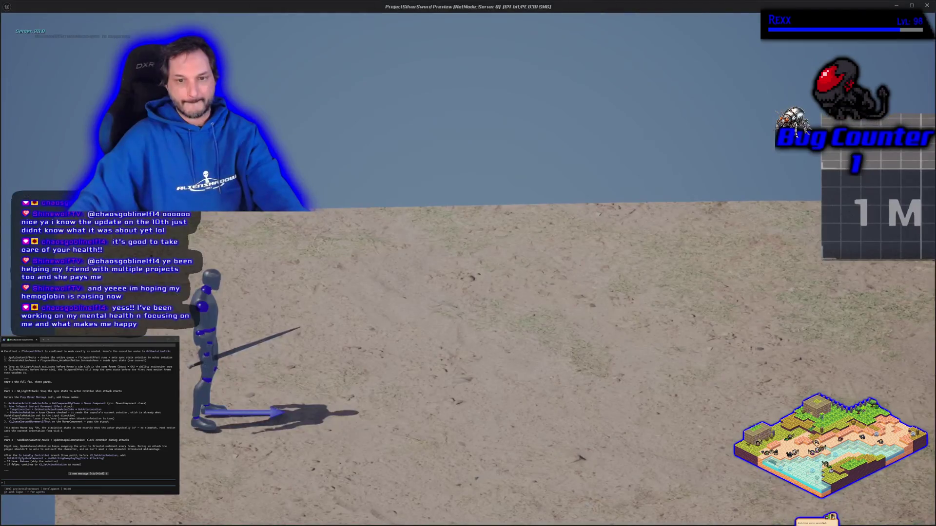
key(a)
key(d)
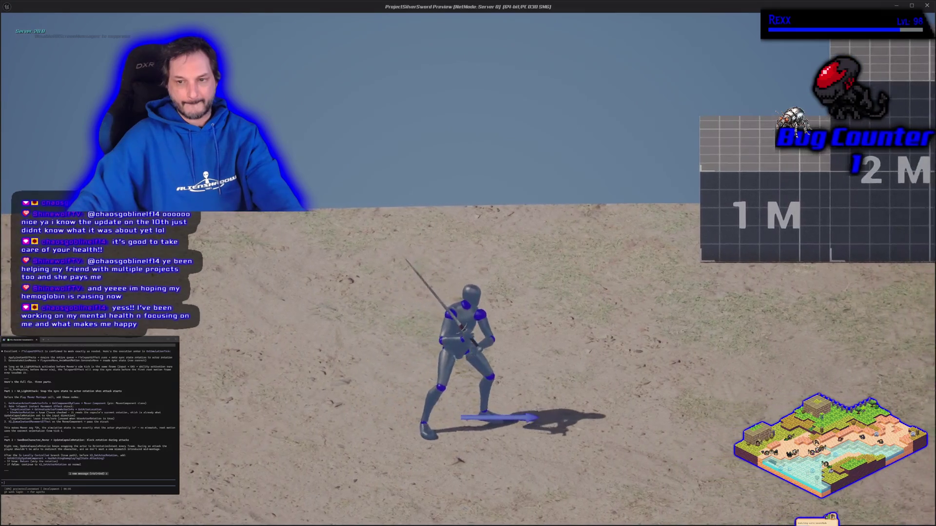
key(a)
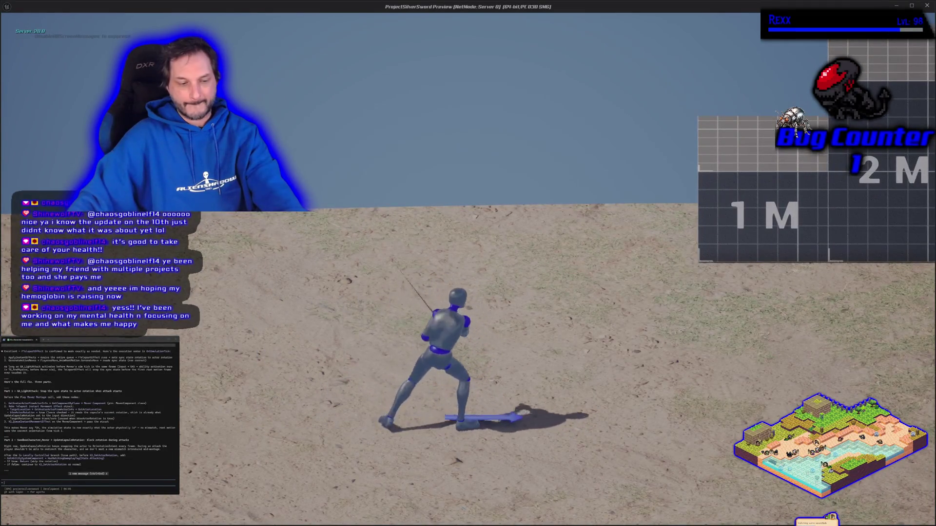
key(Escape)
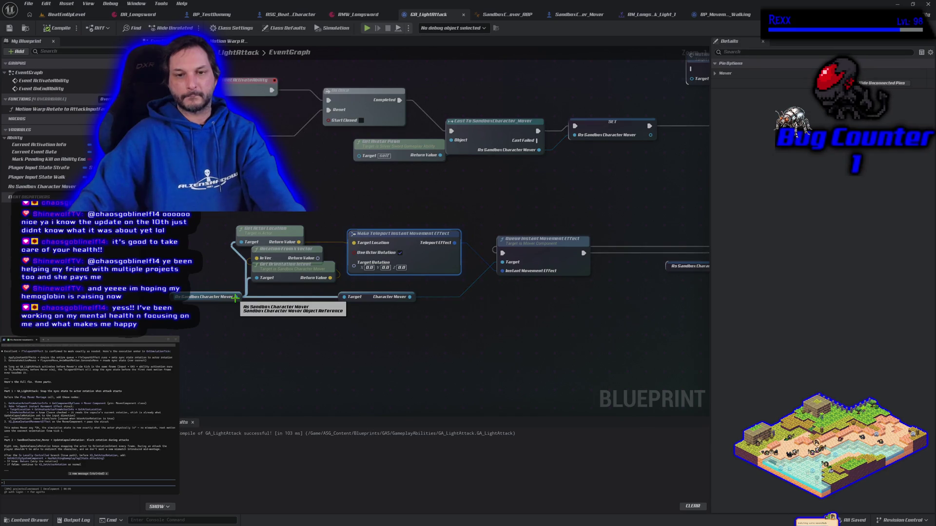
Step: Add Get Move Input from Sandbox Character Mover and feed it into Rotation From X Vector's In Vec
drag(236, 298, 242, 312)
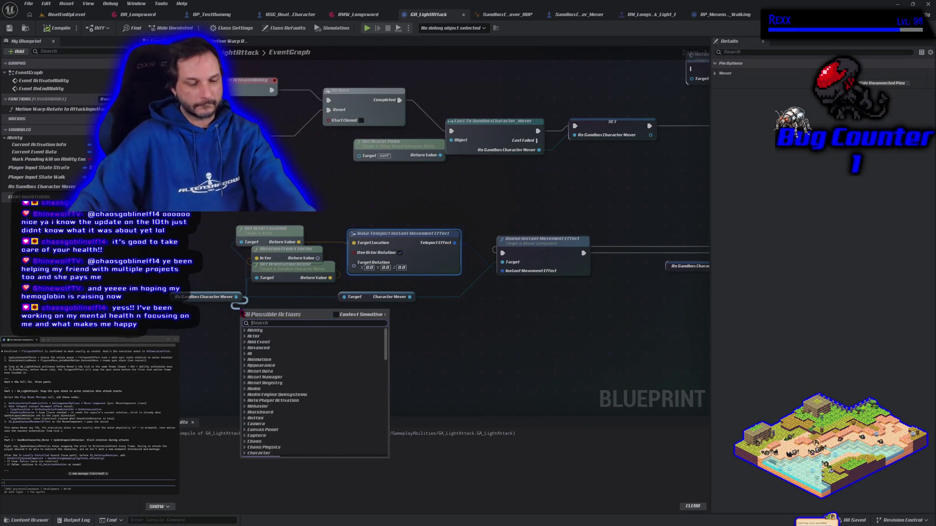
text(get move)
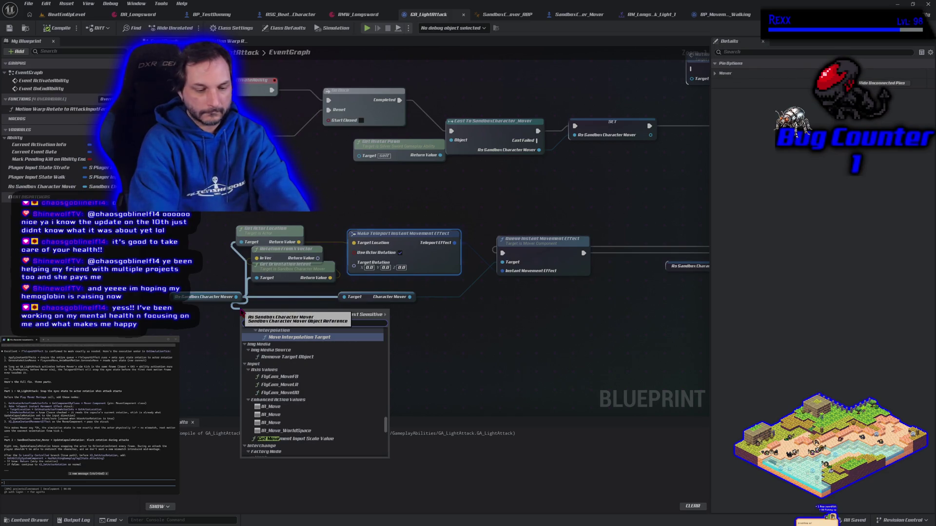
text( input)
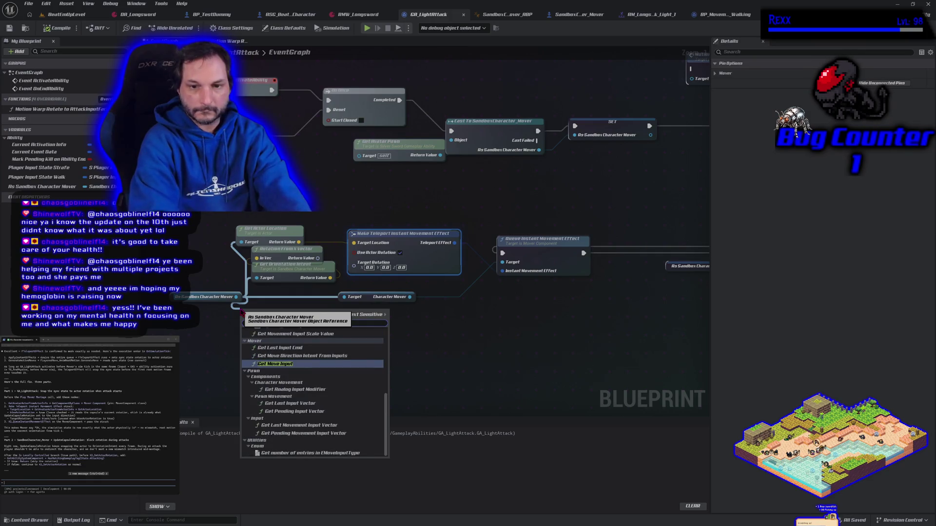
key(Return)
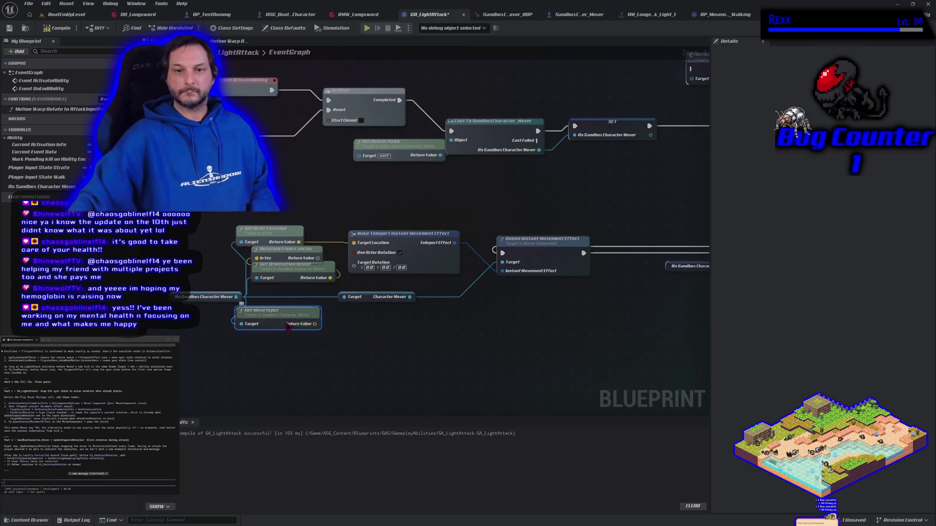
mouse_move(288, 245)
mouse_down()
mouse_move(321, 292)
mouse_move(391, 337)
mouse_up()
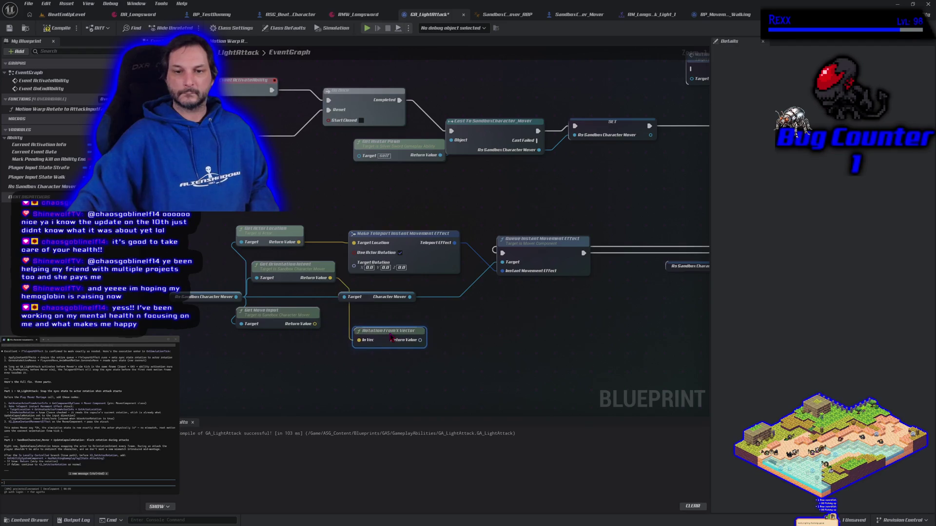
mouse_move(315, 324)
mouse_down()
mouse_move(396, 345)
mouse_move(354, 263)
mouse_up()
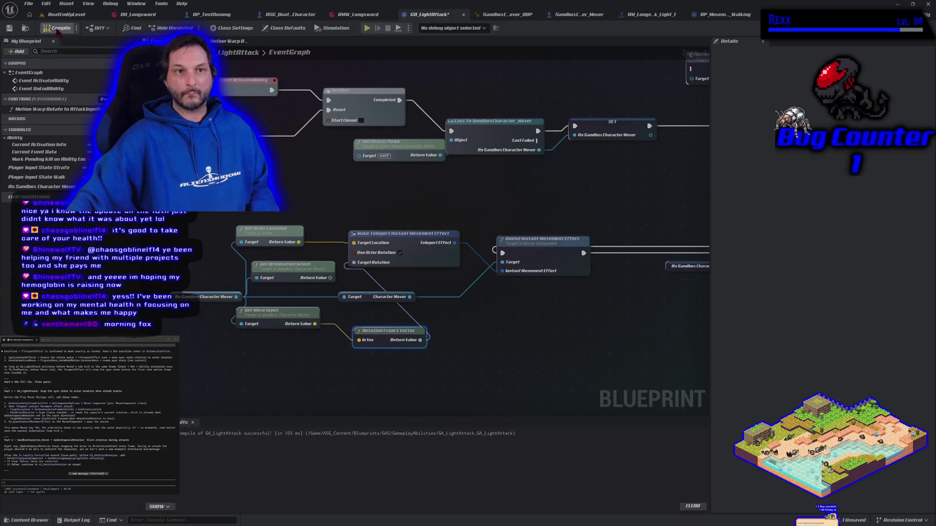
Step: Playtest running and a sword swing, then stop the session
click(368, 28)
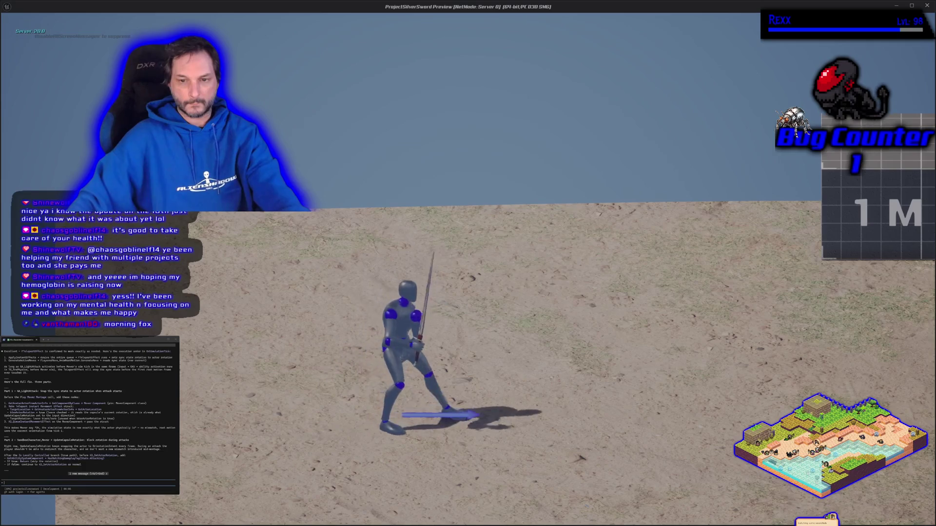
key(a)
click(399, 361)
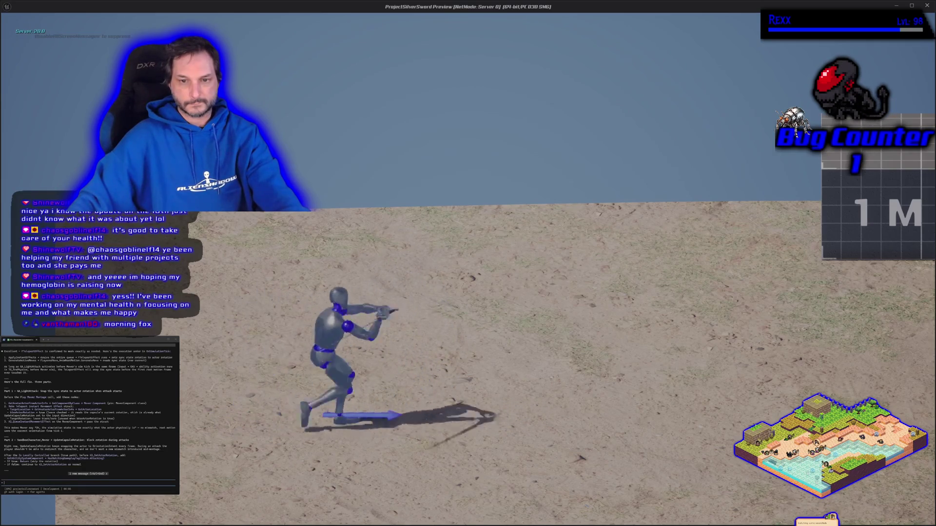
key(Escape)
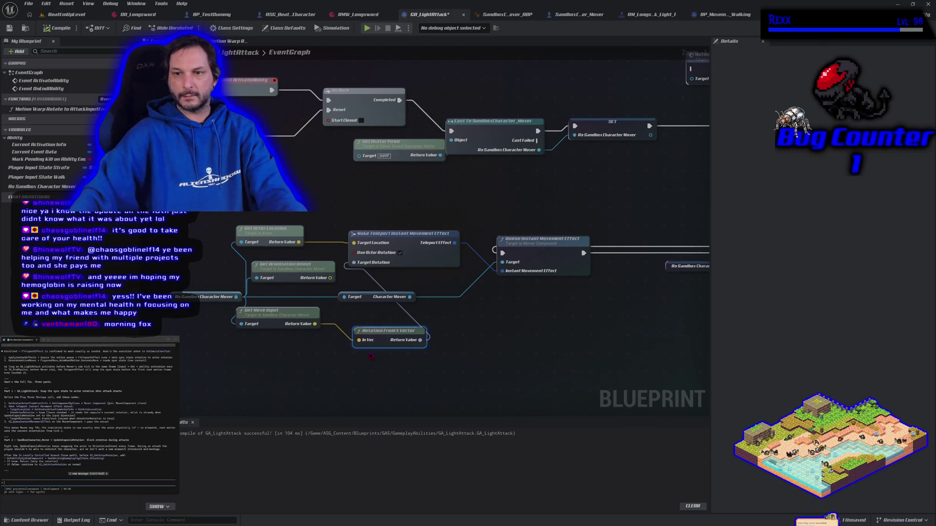
Step: Retest running and sword swings in a quick play session
mouse_move(567, 345)
mouse_down()
mouse_move(276, 328)
mouse_move(574, 345)
mouse_up()
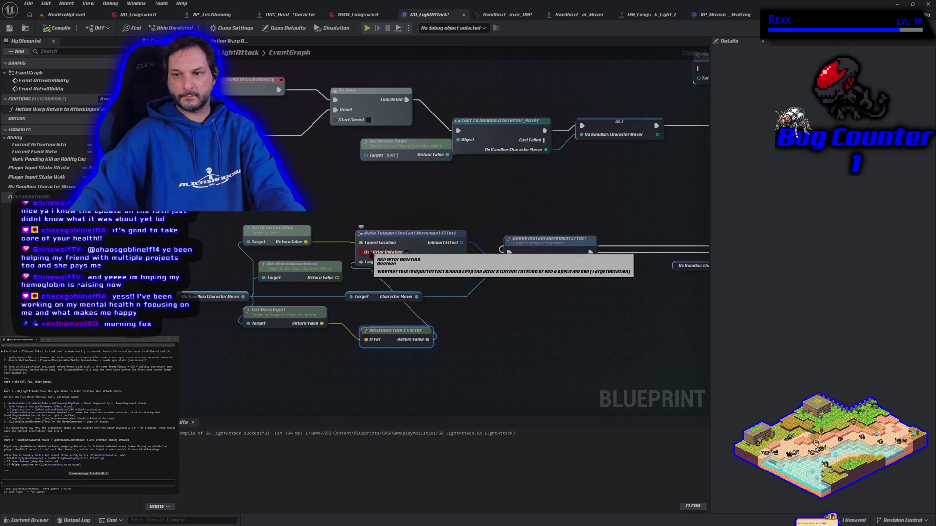
click(368, 28)
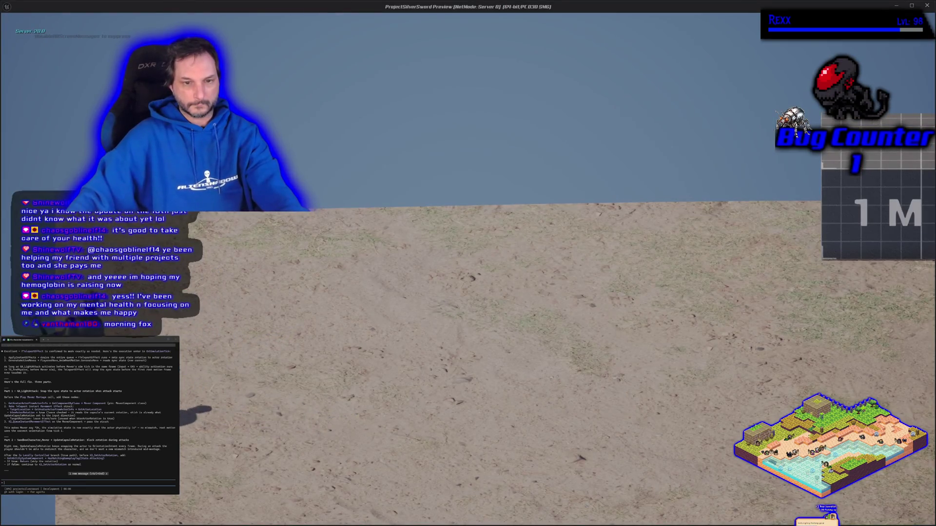
key(d)
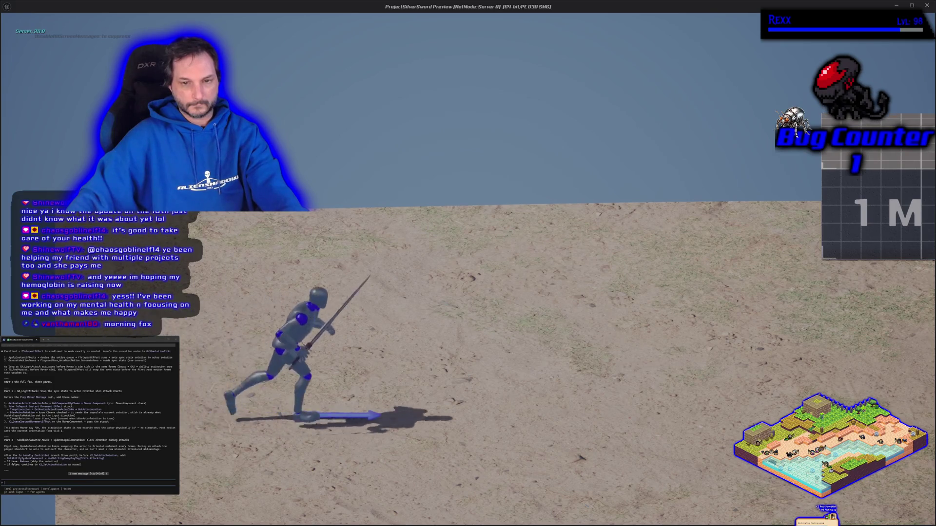
key(a)
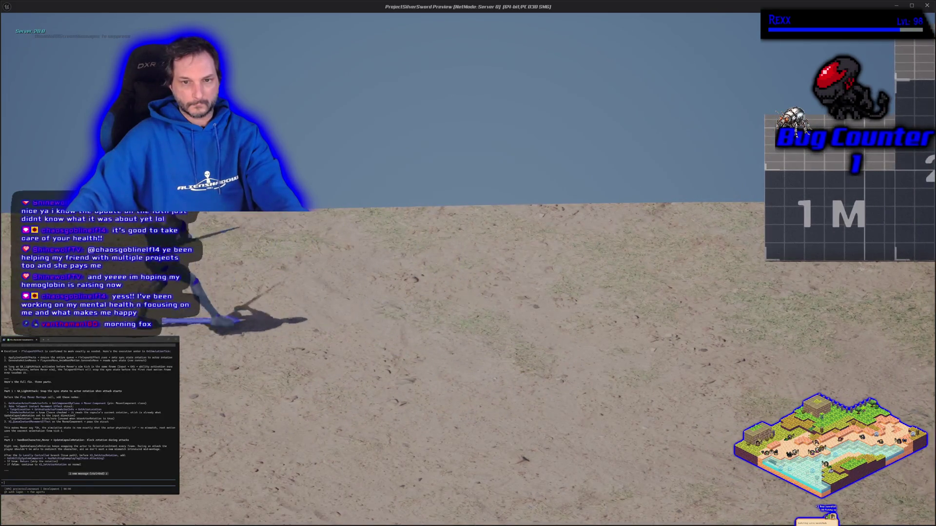
key(Escape)
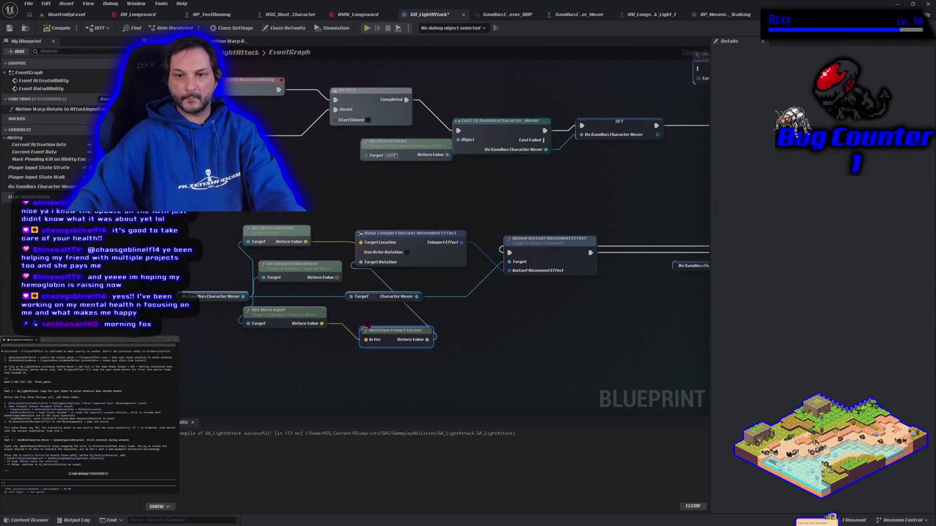
Step: Wire Get Orientation Intent into Rotation From X Vector and playtest running both ways
drag(336, 278, 374, 343)
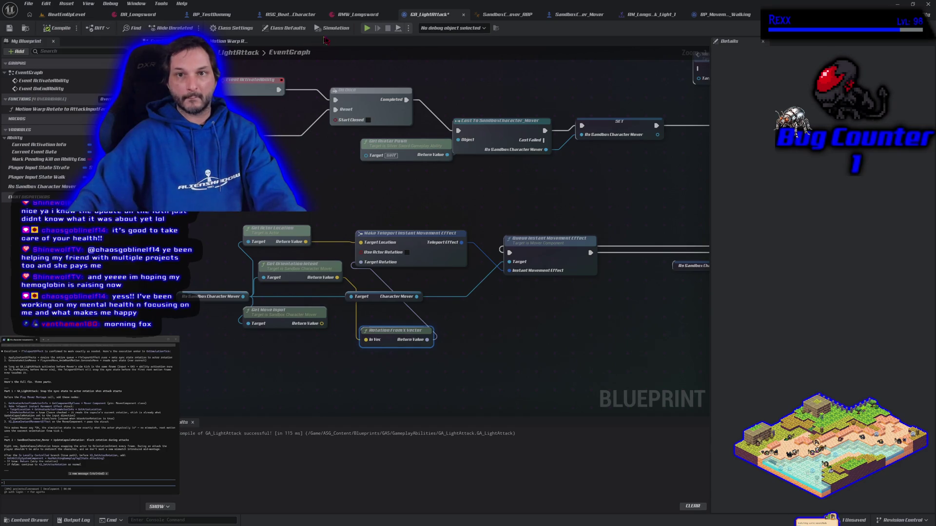
click(368, 31)
key(d)
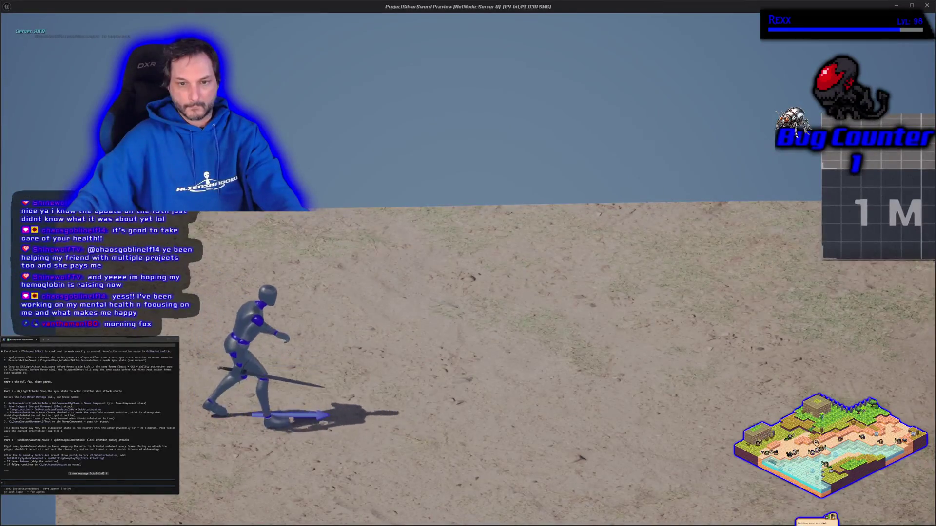
key(a)
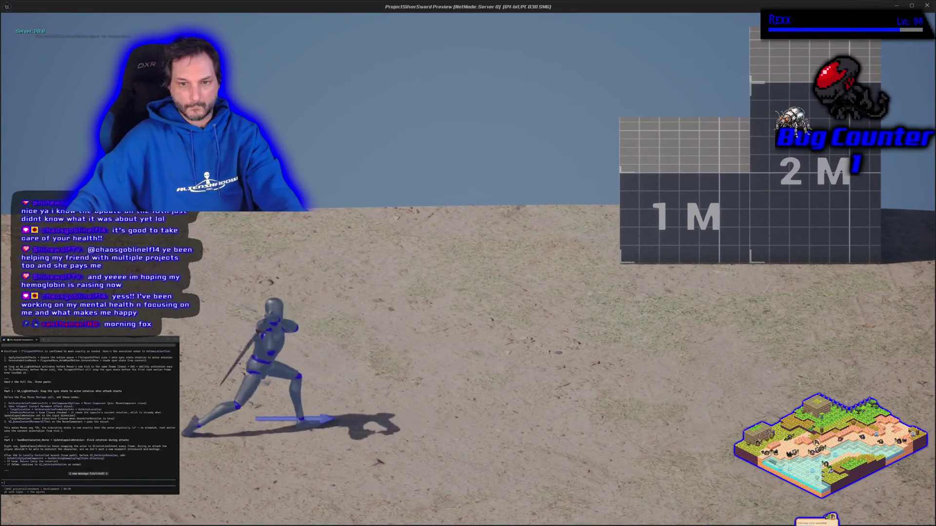
key(Escape)
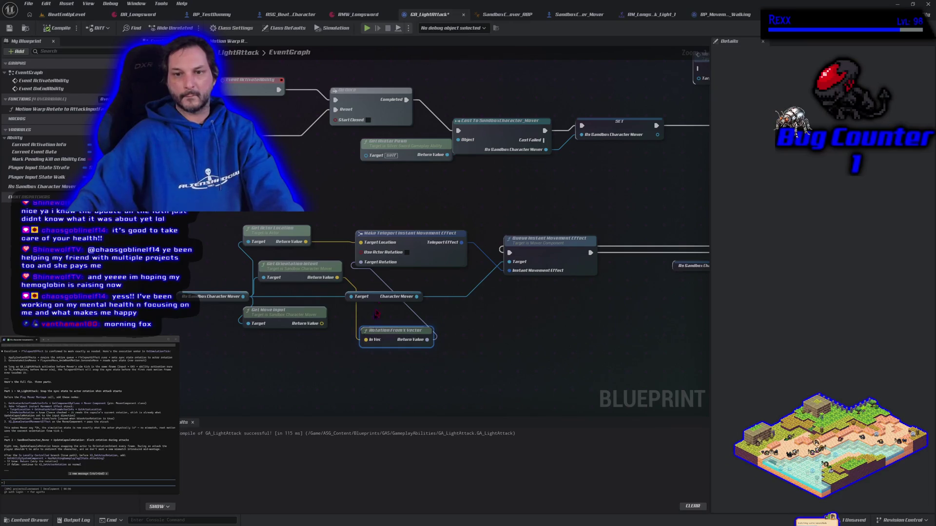
Step: Enable Use Actor Rotation, break the Target Rotation link, and run a quick play test
click(407, 253)
right_click(370, 264)
click(389, 290)
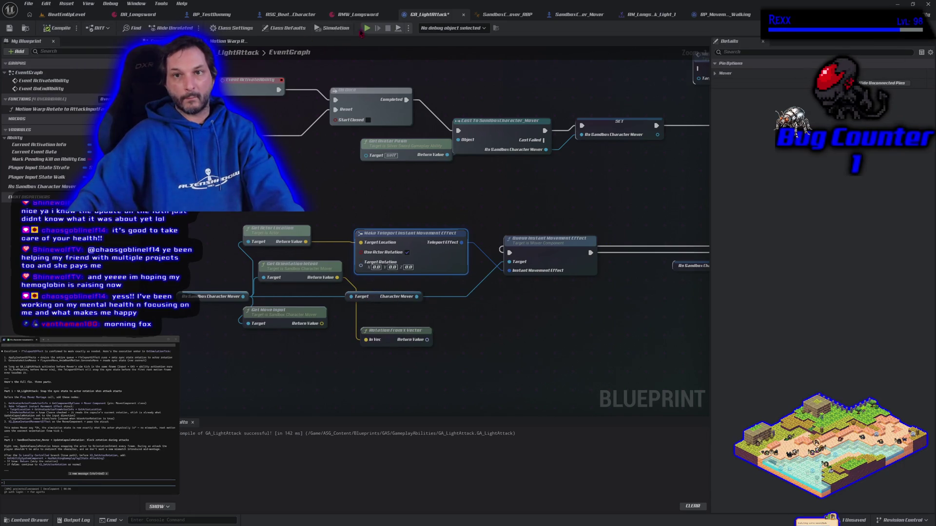
click(367, 29)
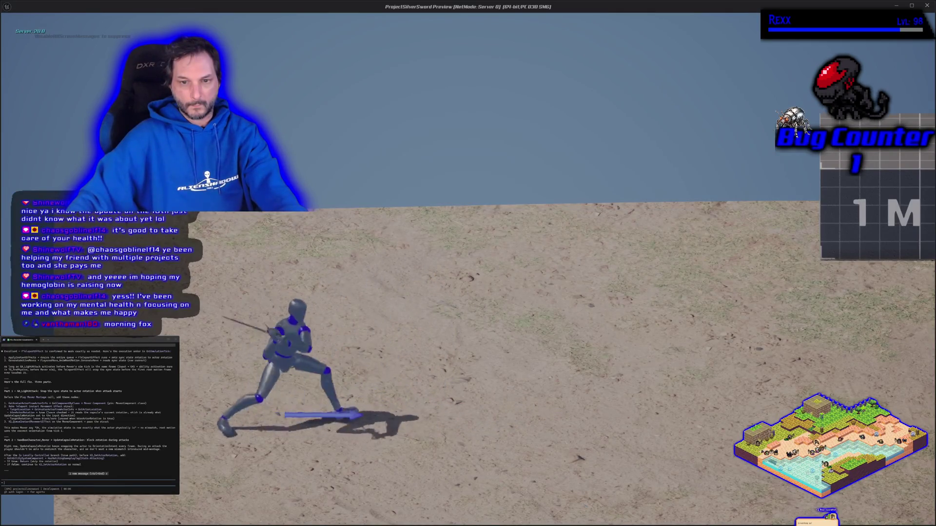
key(Escape)
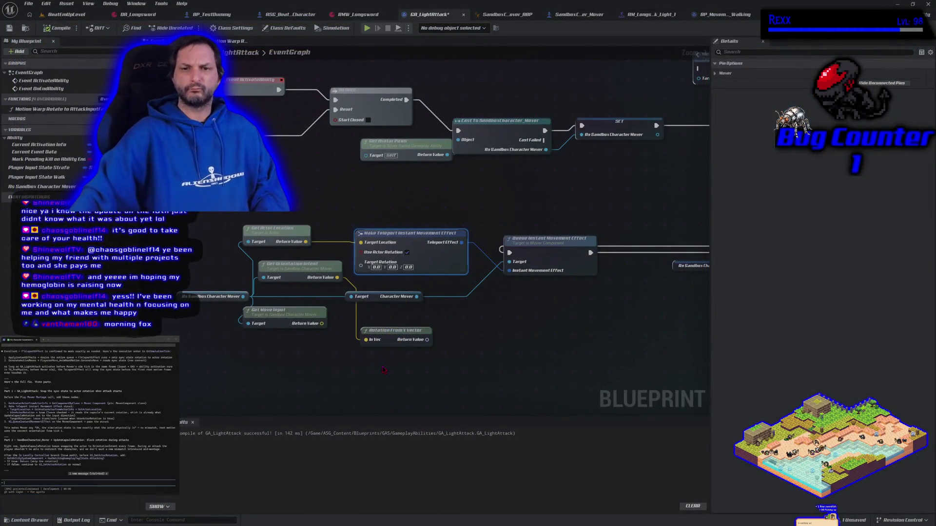
Step: Move the Get Orientation Intent node lower, then run a one-attack play test and stop it
mouse_move(383, 370)
mouse_down()
mouse_move(316, 346)
mouse_move(359, 352)
mouse_up()
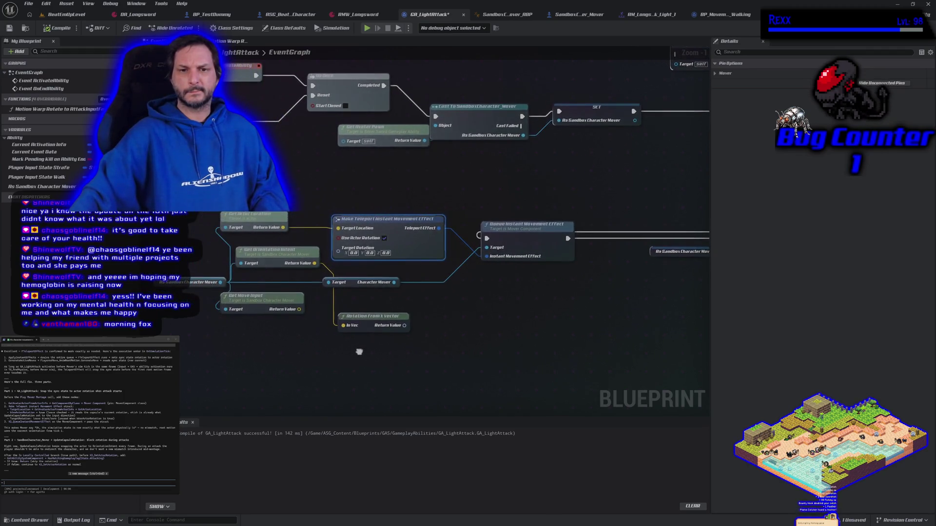
drag(261, 257, 256, 355)
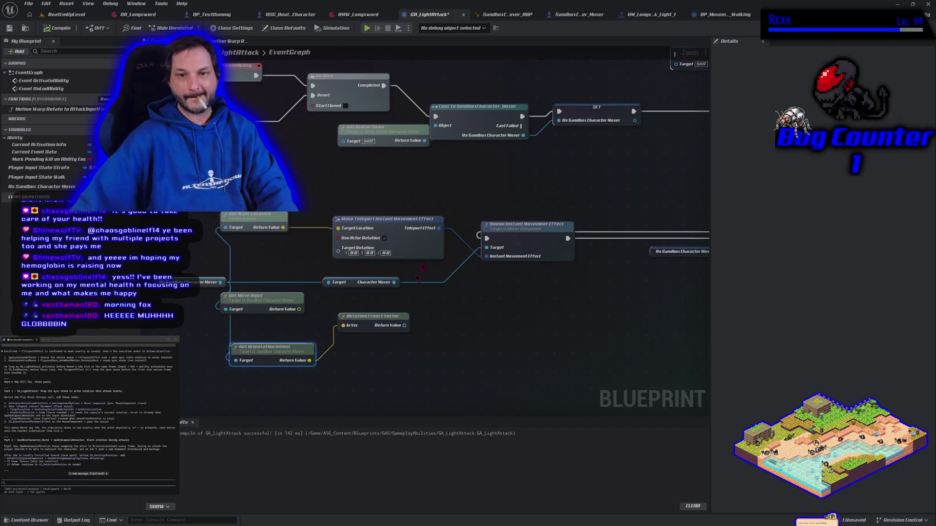
click(367, 29)
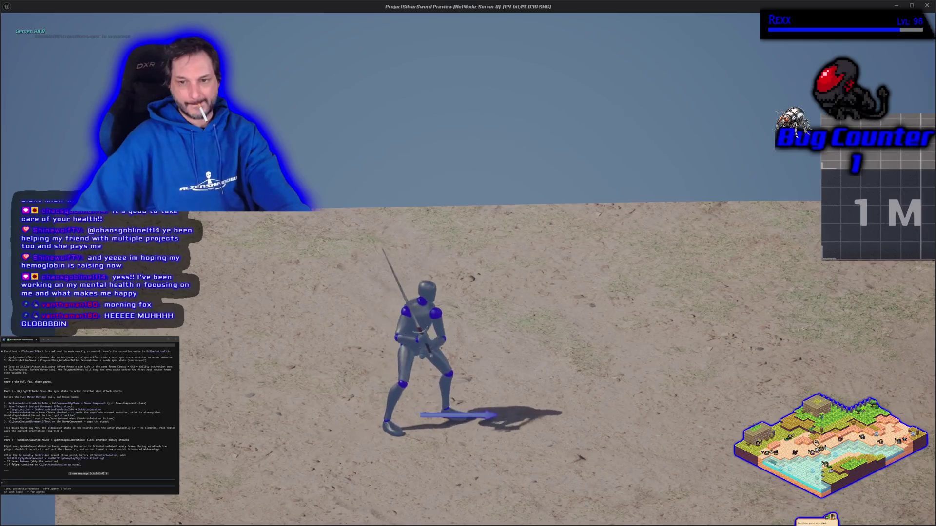
click(472, 297)
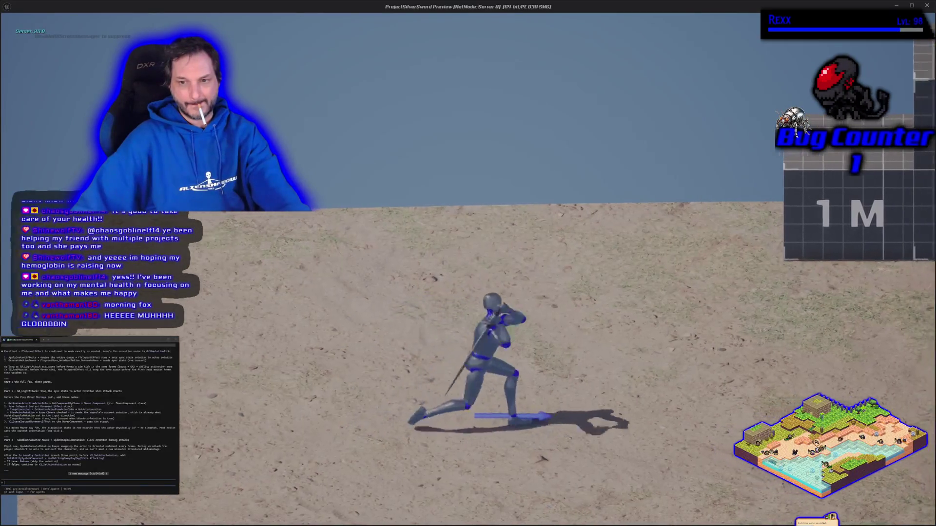
key(Escape)
mouse_move(472, 297)
mouse_down()
mouse_move(380, 286)
mouse_move(487, 234)
mouse_move(330, 317)
mouse_move(442, 313)
mouse_up()
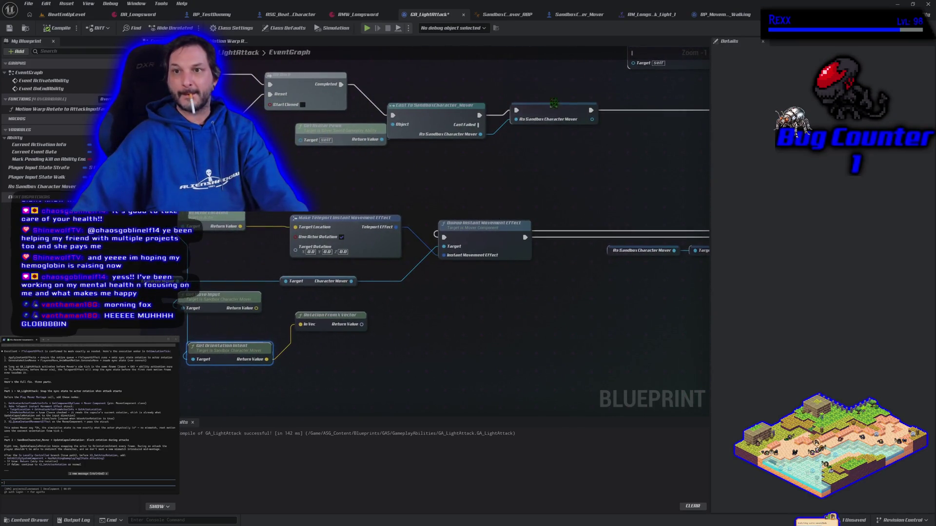
Step: In SandboxCharacter_Mover, wire Has Matching Gameplay Tag's Return Value into the Branch Condition and play
click(577, 21)
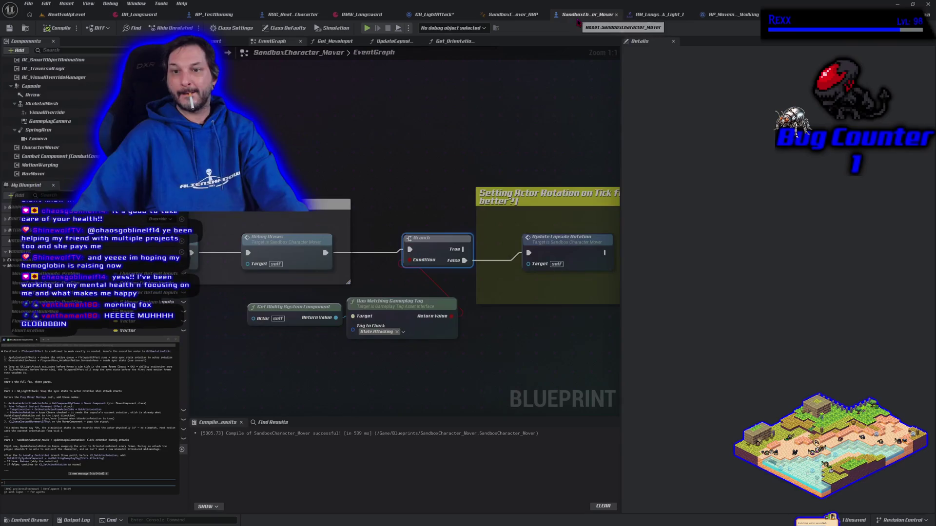
mouse_move(433, 295)
mouse_down()
mouse_move(438, 318)
mouse_move(415, 263)
mouse_up()
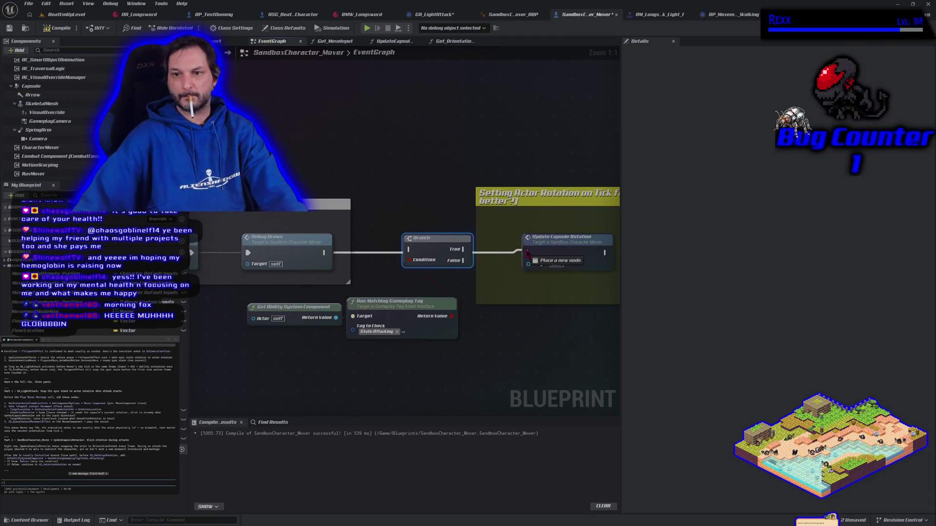
click(368, 28)
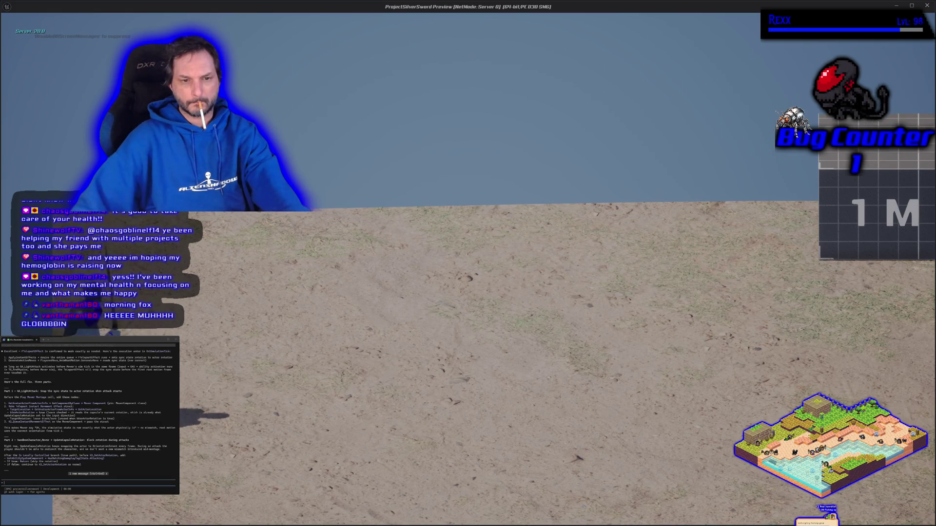
Step: Run the character left and right repeatedly, swinging the sword while turning
key(d)
key(a)
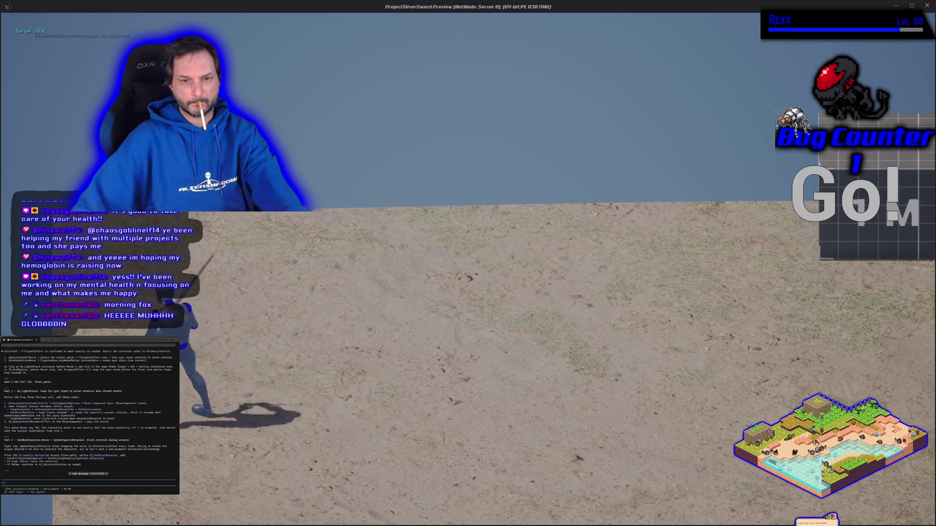
key(d)
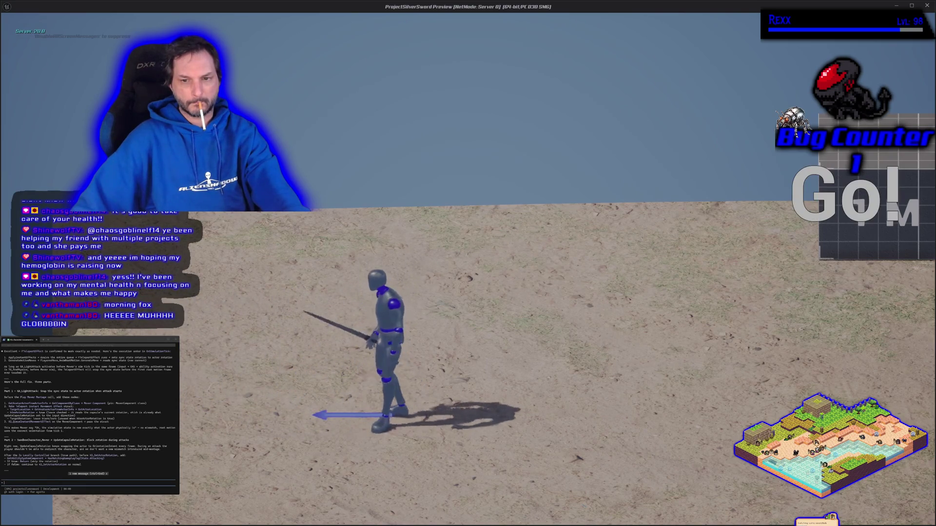
key(a)
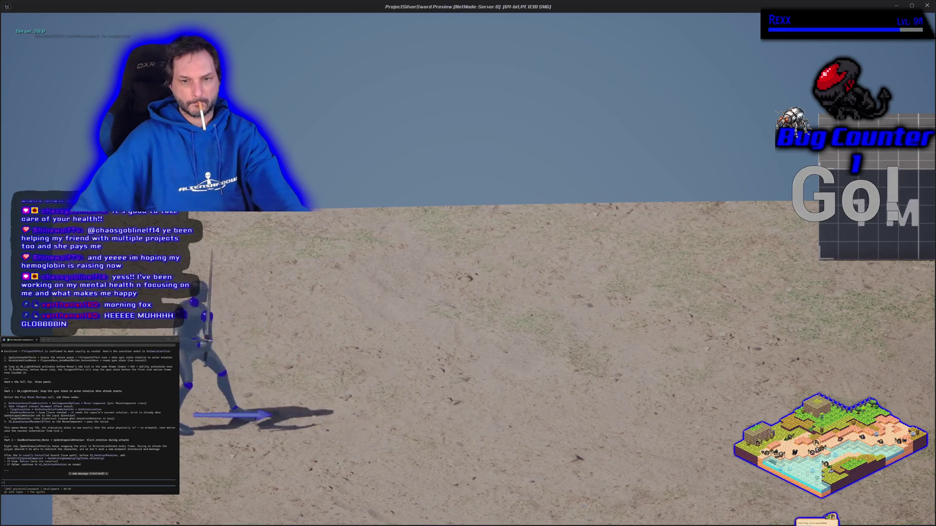
key(d)
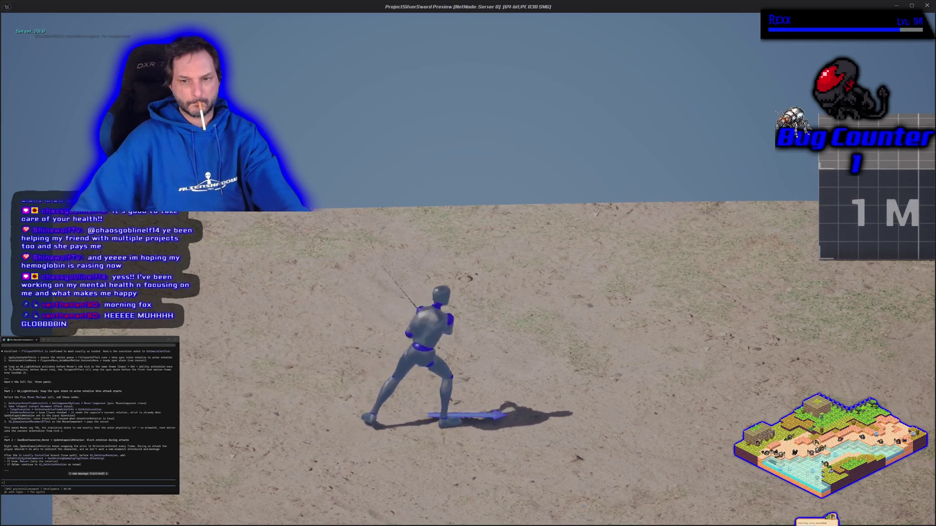
key(a)
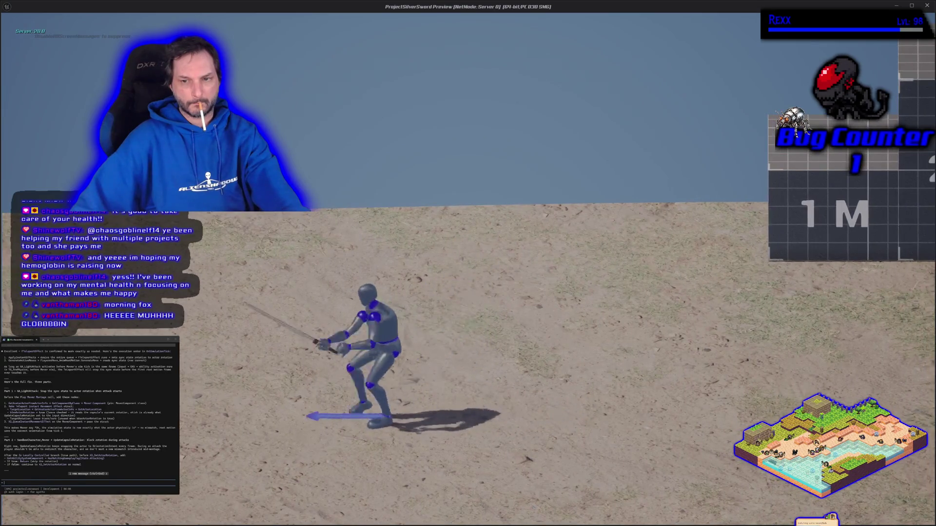
key(d)
key(d)
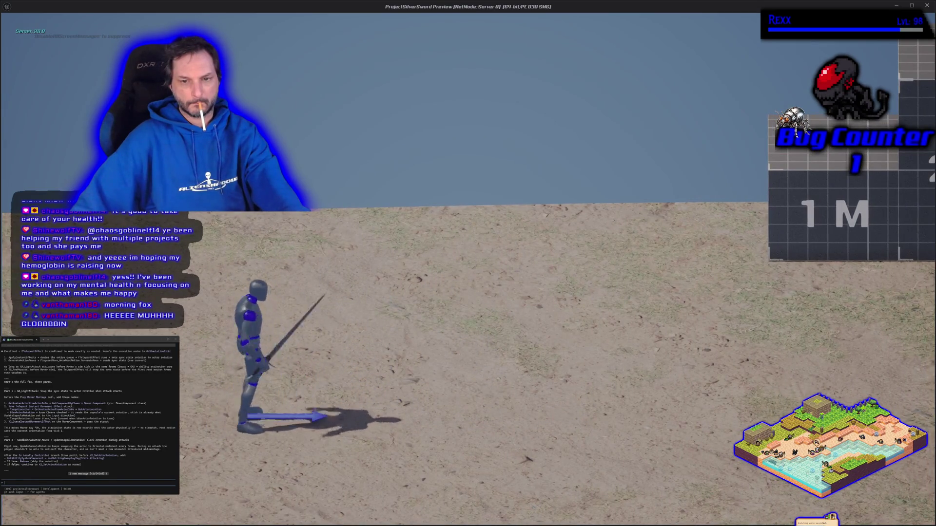
key(a)
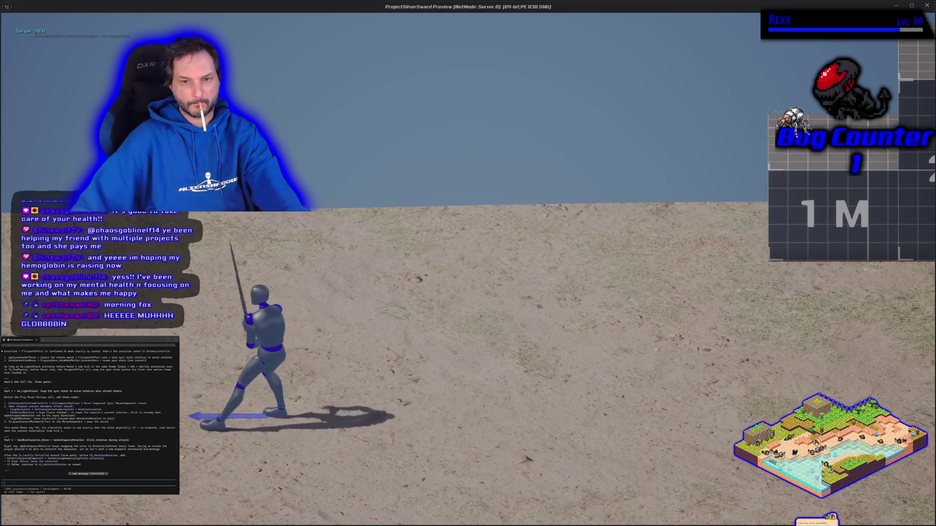
key(d)
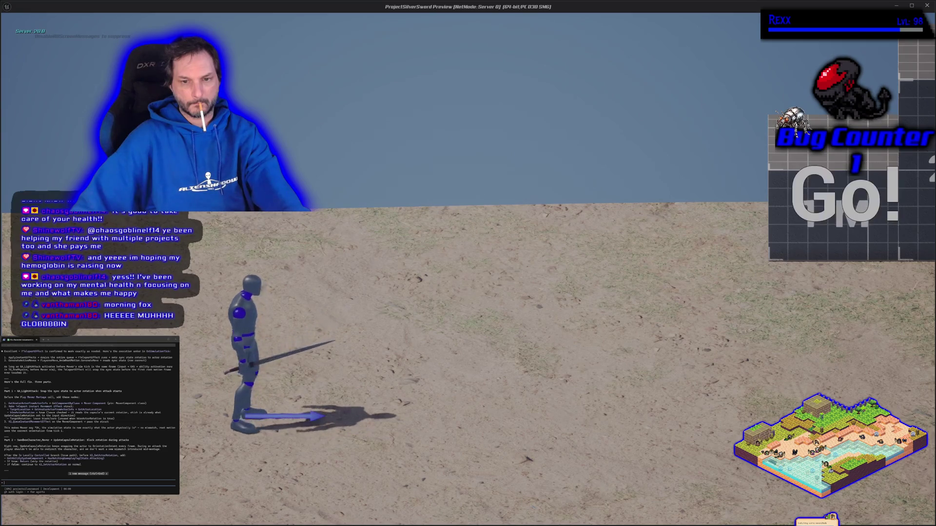
key(a)
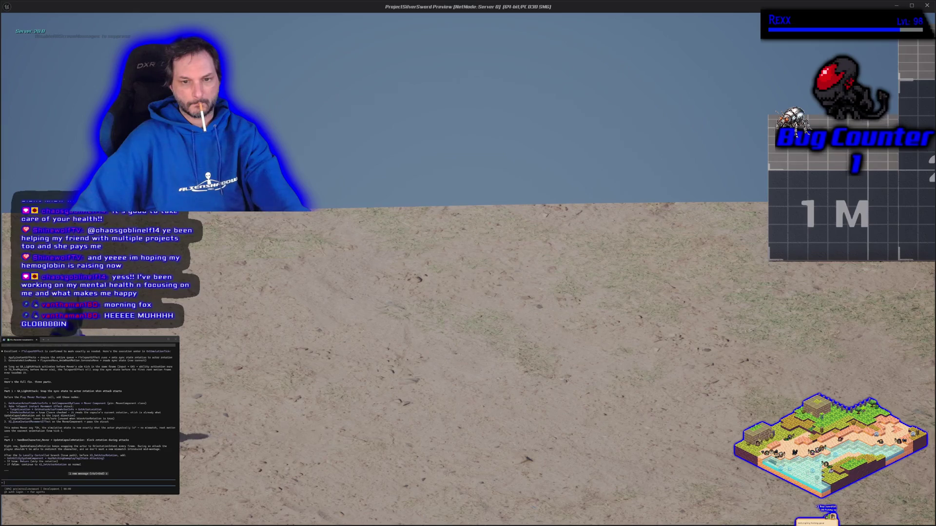
Step: Keep attacking, run away from and back toward the camera, then end the session
key(d)
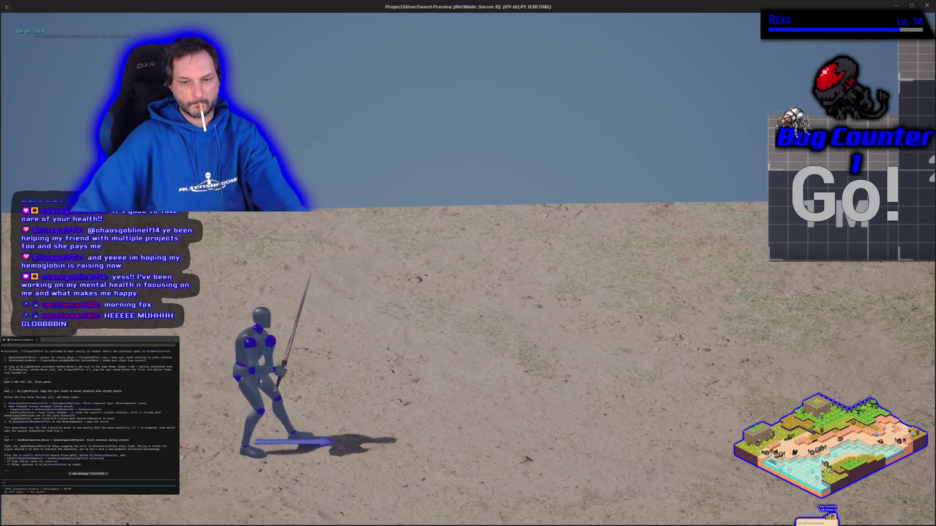
key(a)
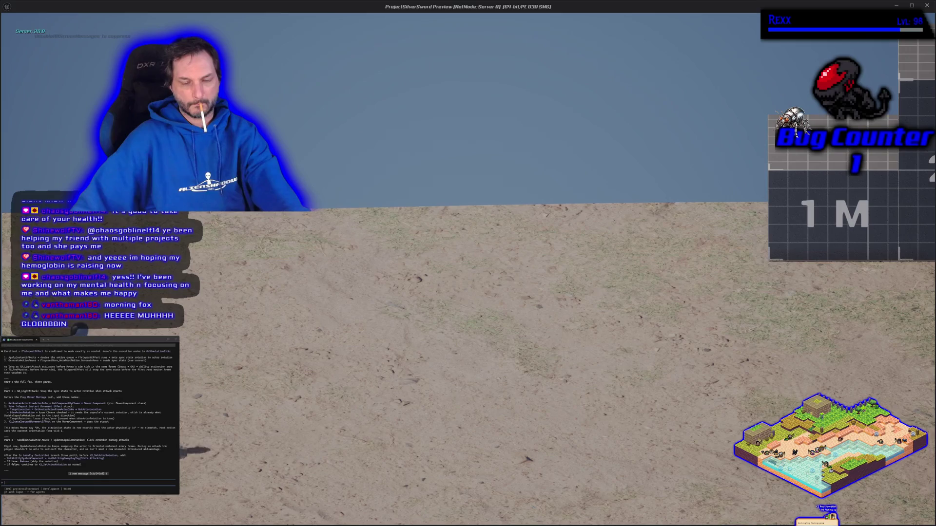
key(d)
key(a)
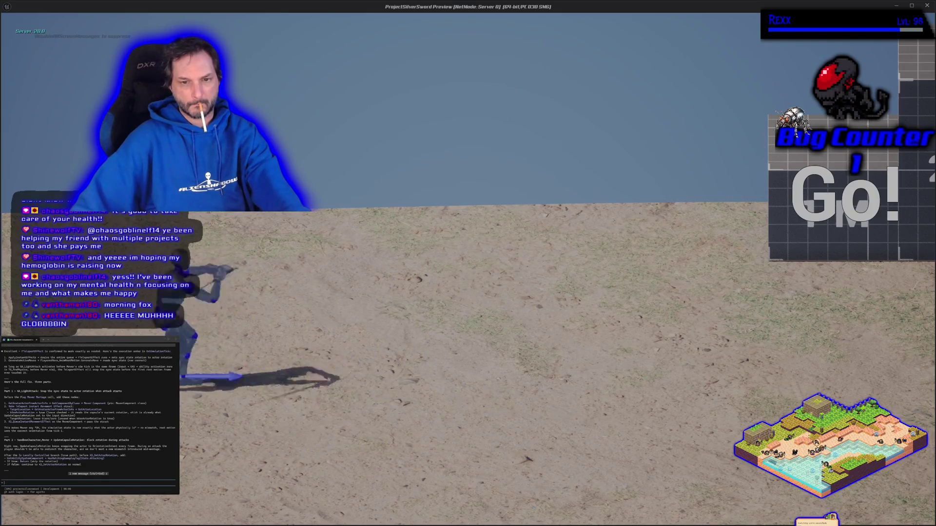
key(w)
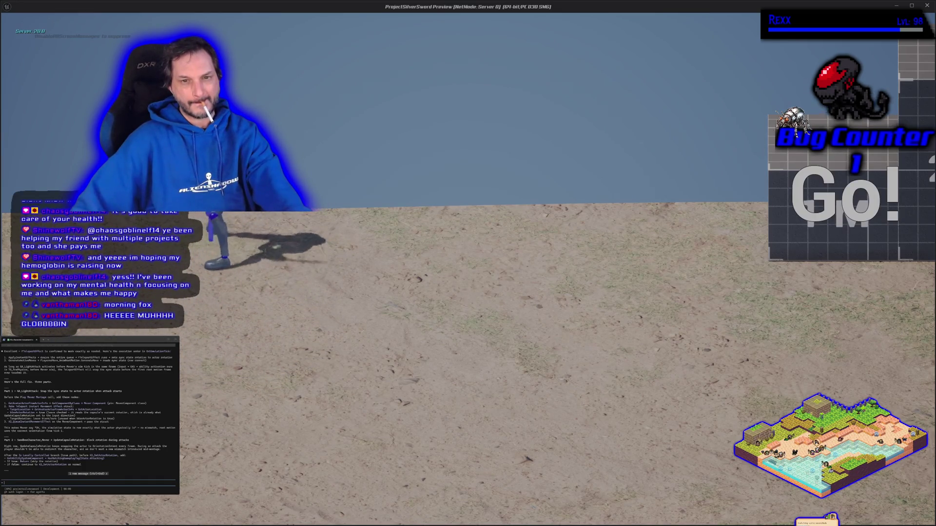
key(s)
key(a)
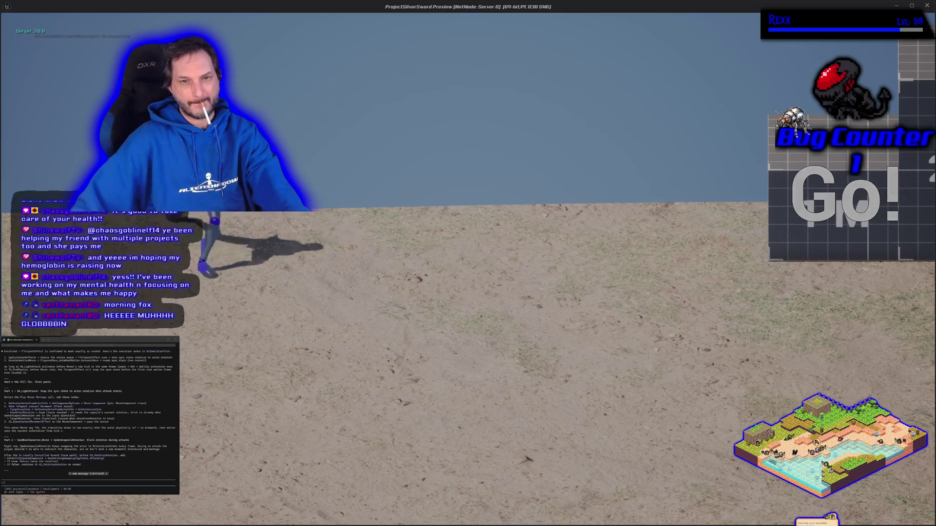
key(Escape)
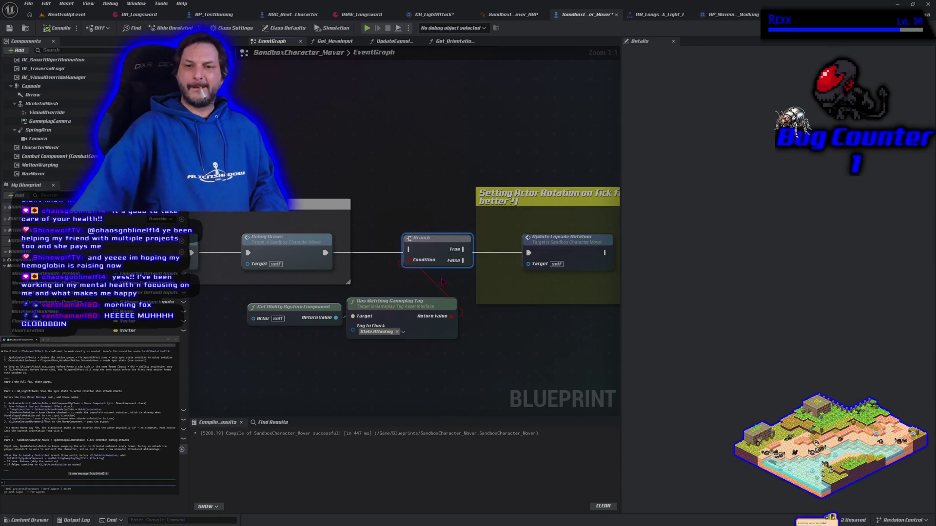
Step: Reposition the Branch node, then arrange GA_LightAttack's ActivateAbility and Queue Instant Movement Effect nodes
mouse_move(436, 251)
mouse_down()
mouse_move(452, 371)
mouse_move(438, 376)
mouse_up()
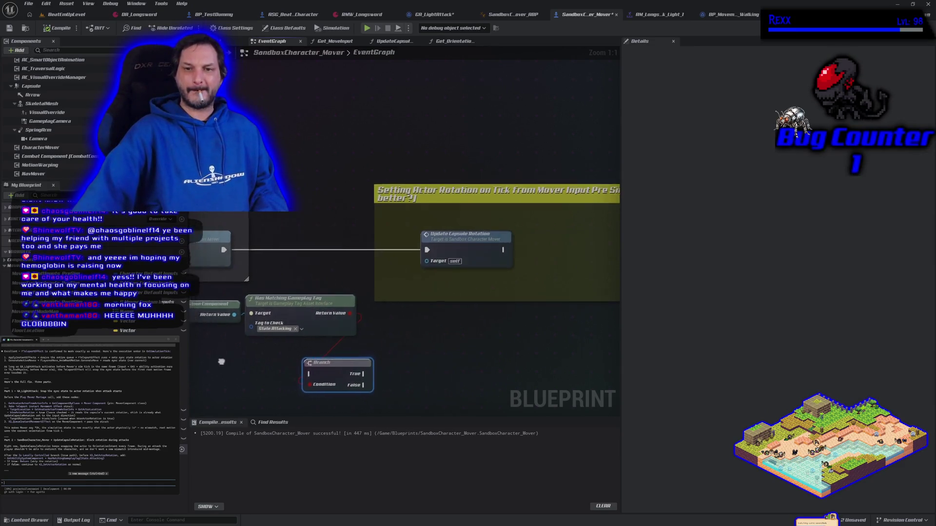
scroll(361, 370, down, 1)
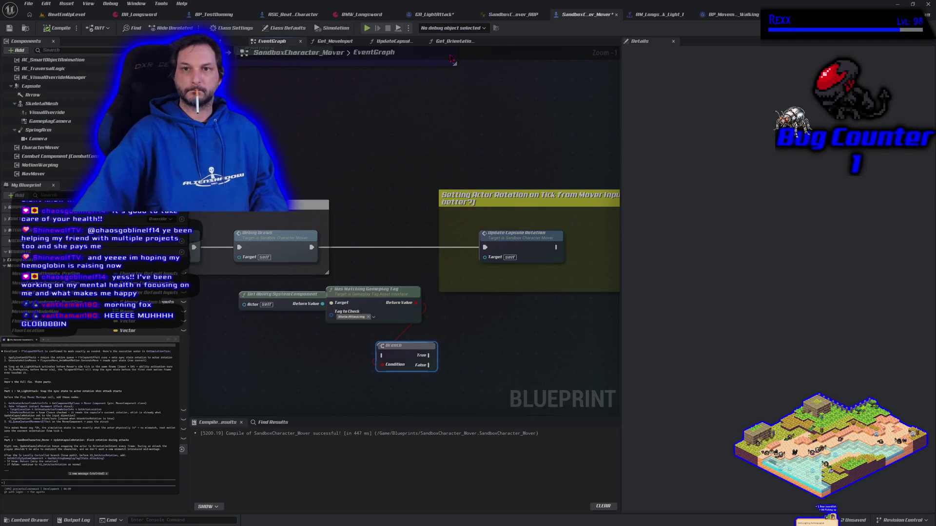
click(439, 14)
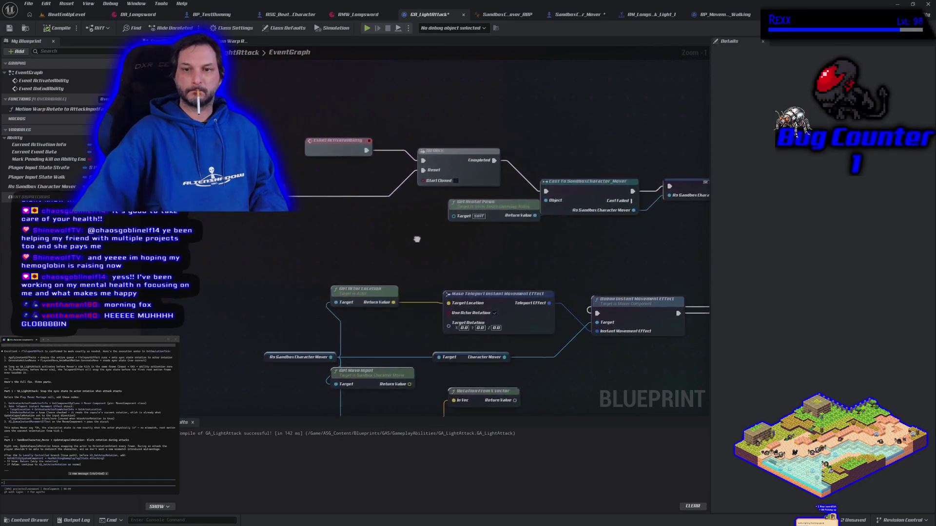
drag(348, 164, 297, 162)
drag(533, 299, 323, 231)
drag(420, 253, 491, 260)
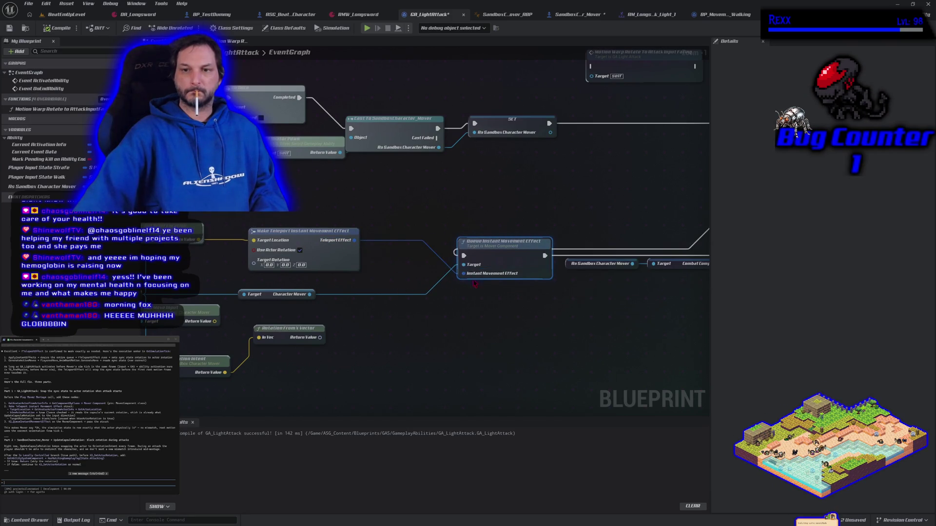
drag(492, 256, 444, 250)
Step: Add a Delay node above Queue Instant Movement Effect, deleting a mistaken Delay Until Next Frame
right_click(422, 201)
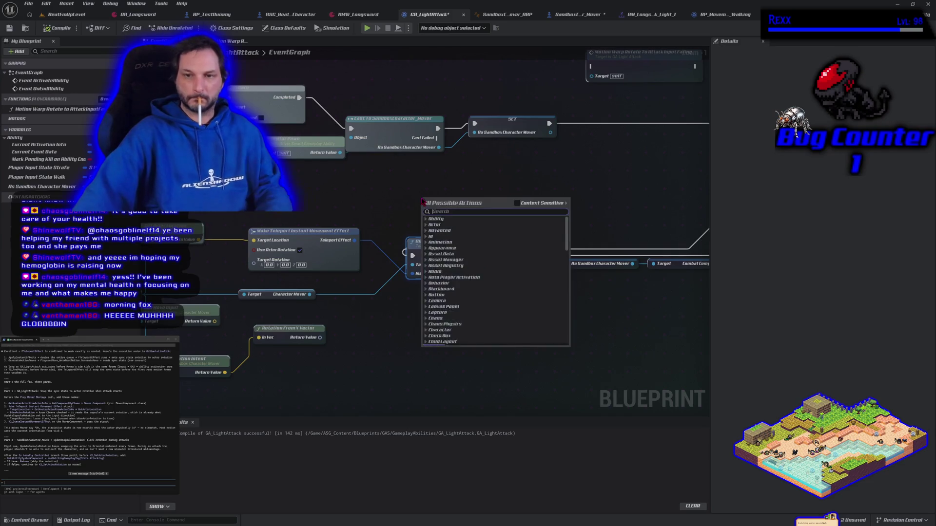
text(delay)
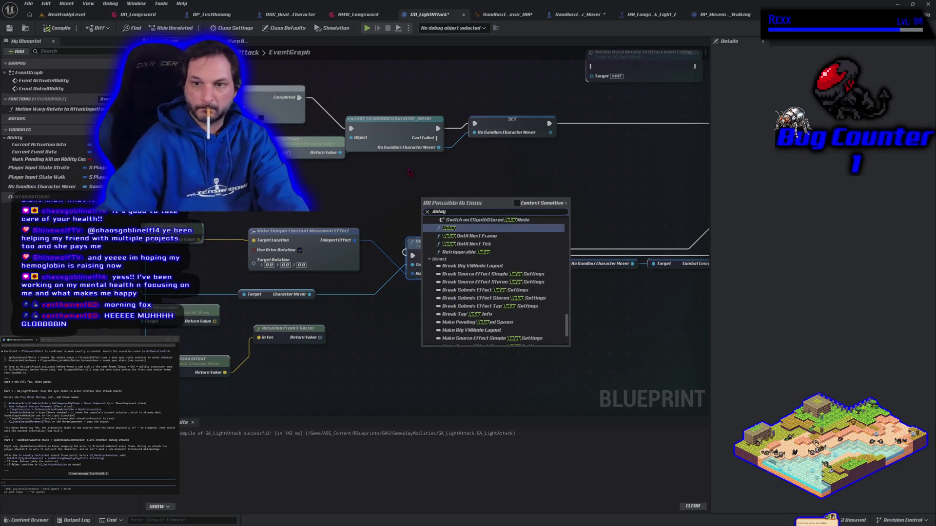
click(455, 238)
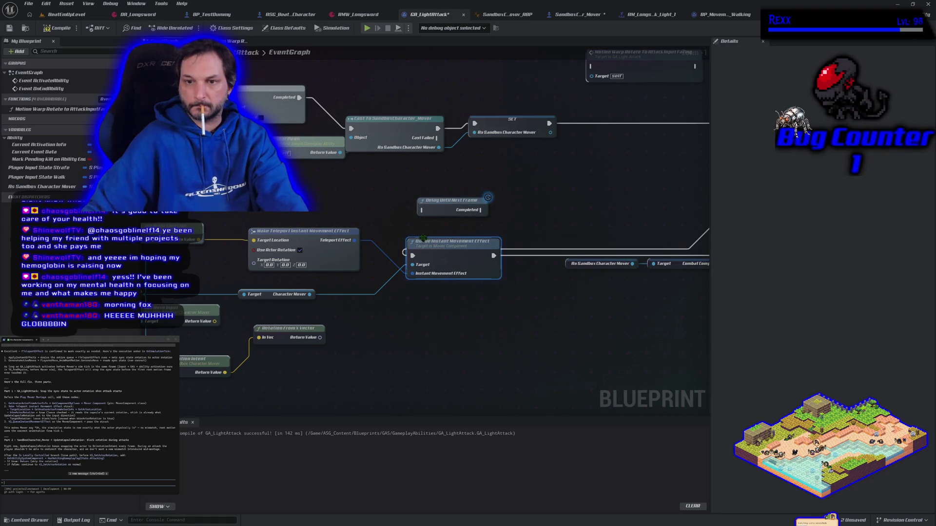
click(435, 210)
key(Delete)
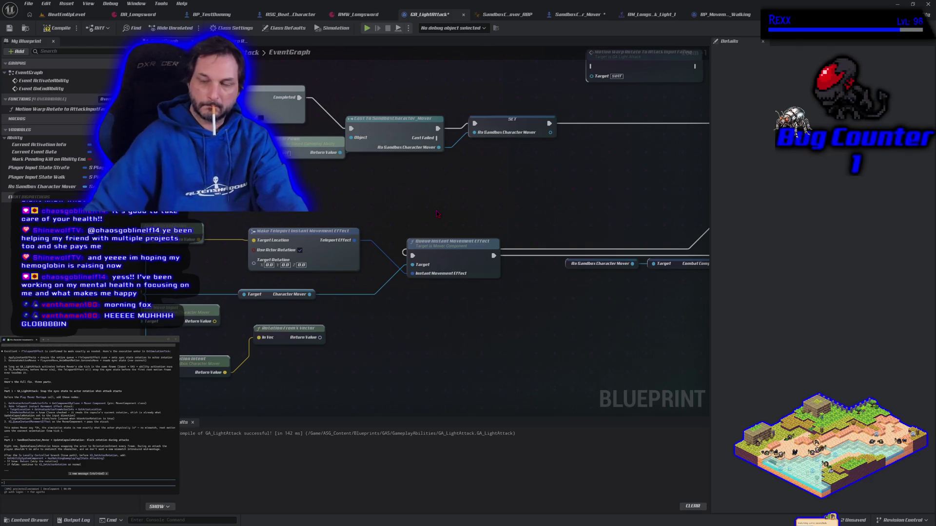
right_click(437, 213)
text(delay)
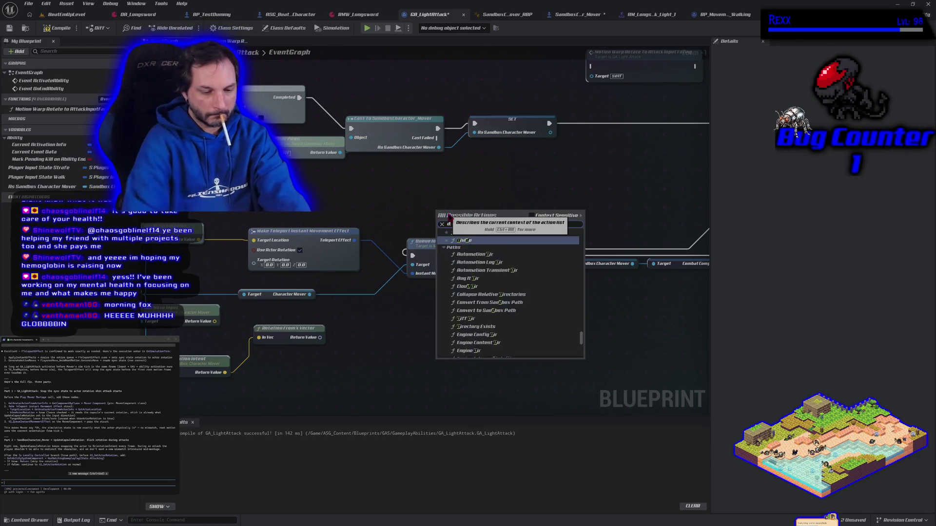
key(Return)
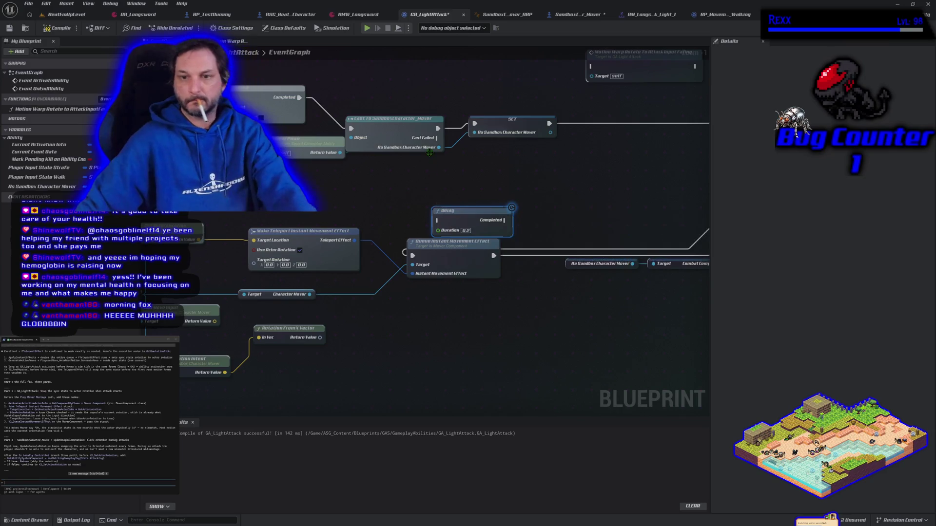
Step: Route execution through the 0.2-second Delay so Completed triggers Queue Instant Movement Effect, then play
mouse_move(413, 257)
mouse_down()
mouse_move(439, 219)
mouse_move(447, 222)
mouse_up()
drag(506, 222, 413, 255)
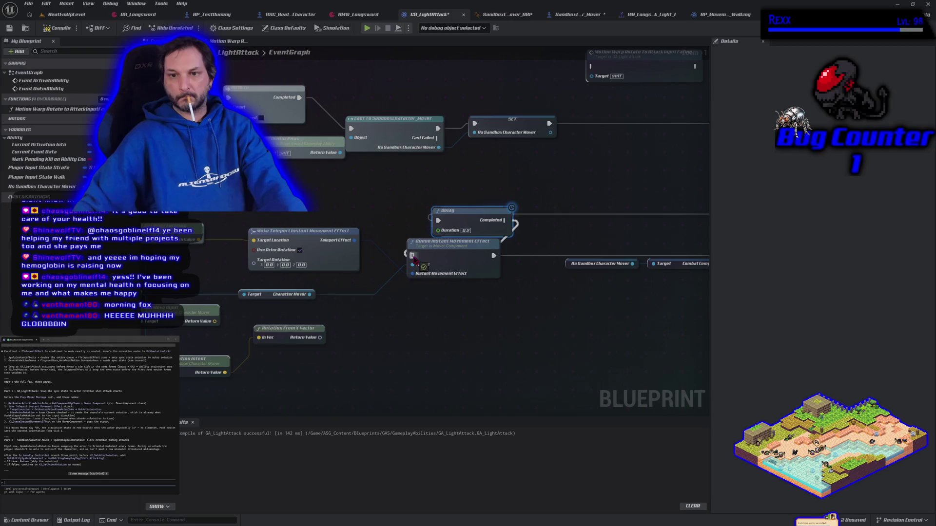
click(367, 28)
Step: Playtest sword swings while turning left and right, then stop play to return to GA_LightAttack
key(a)
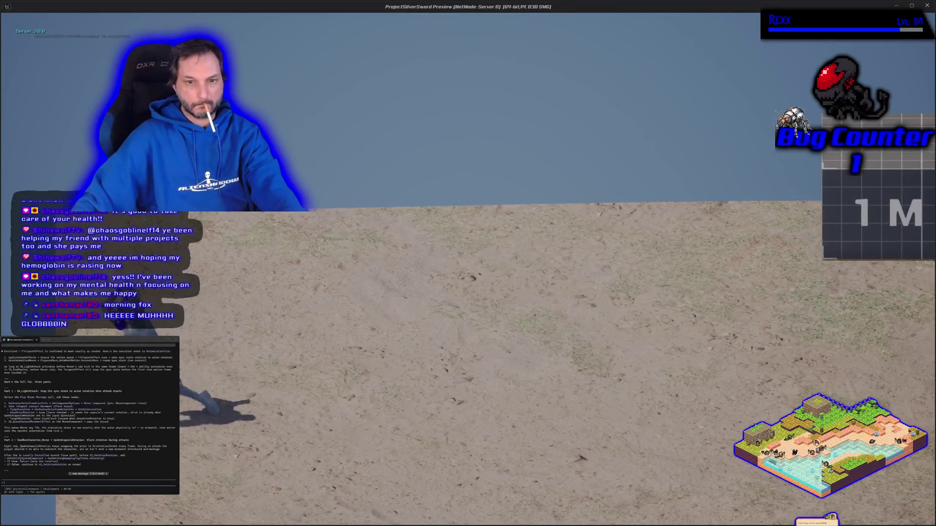
key(d)
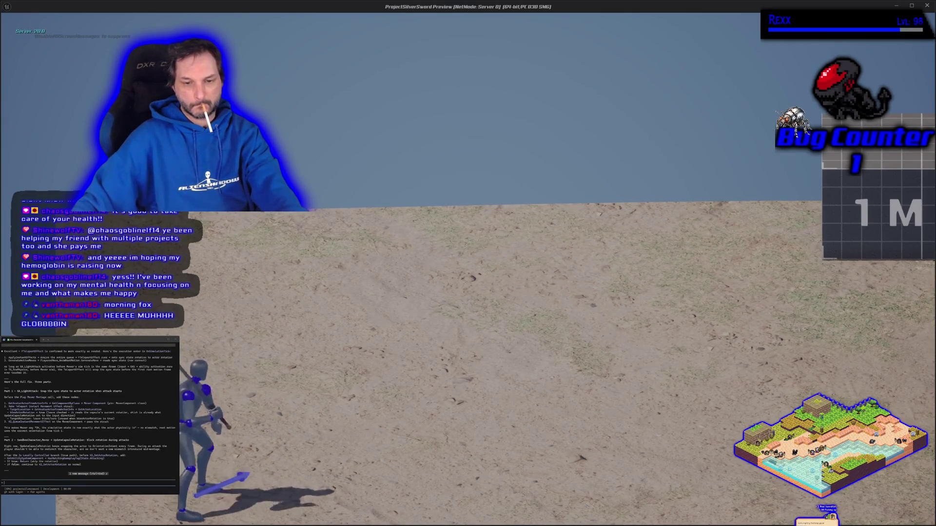
key(w)
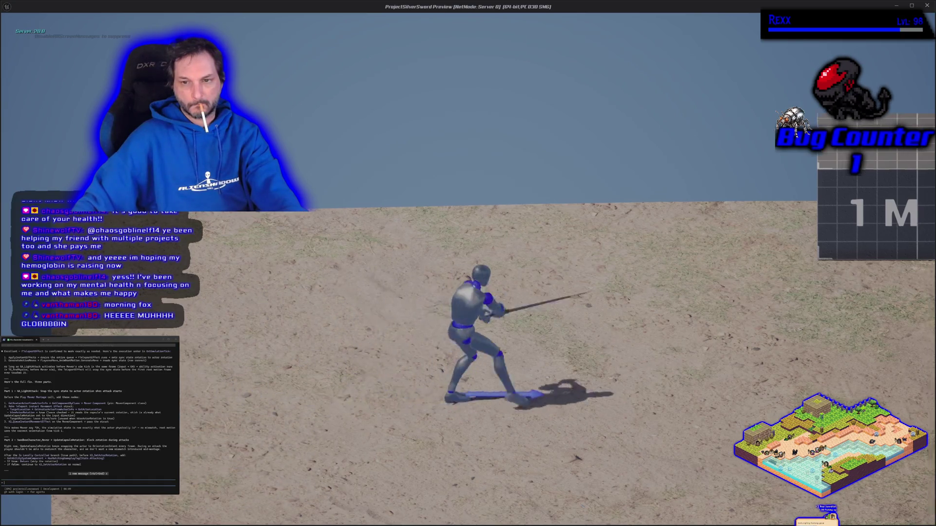
key(d)
key(a)
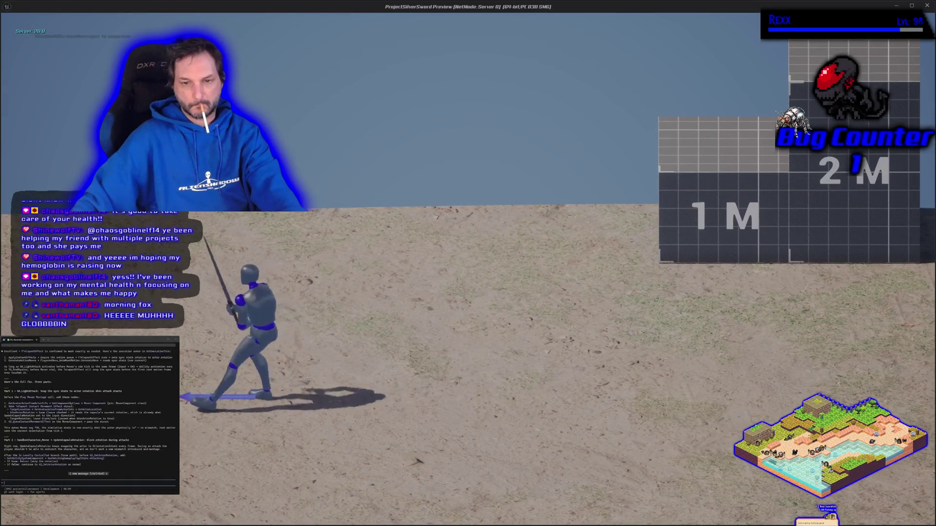
key(d)
key(d)
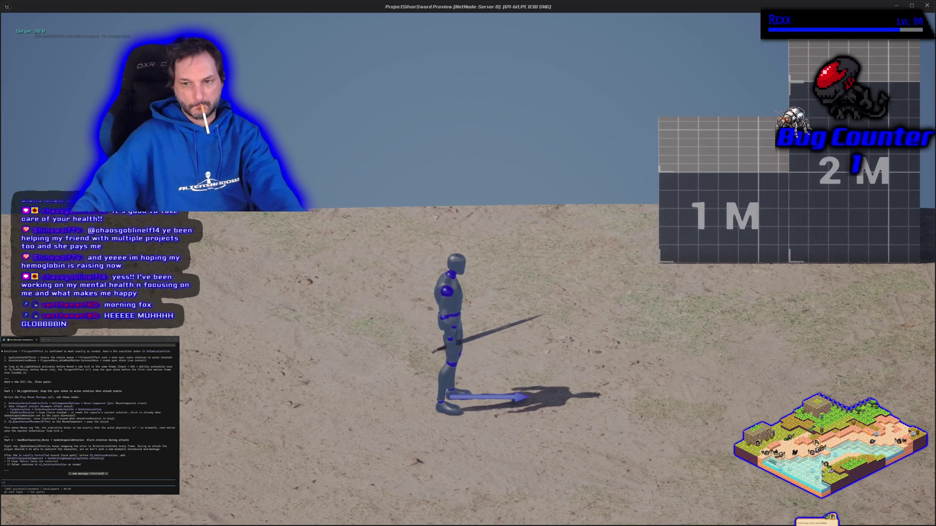
key(a)
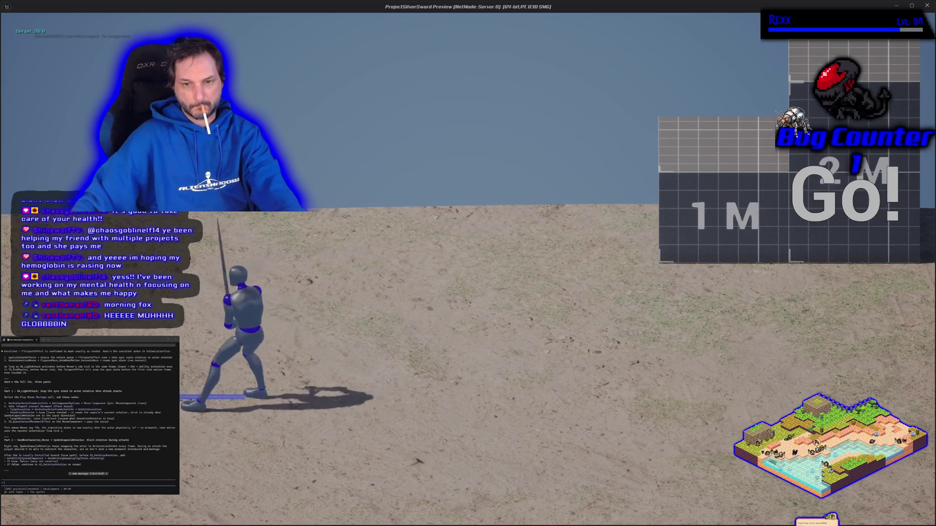
key(d)
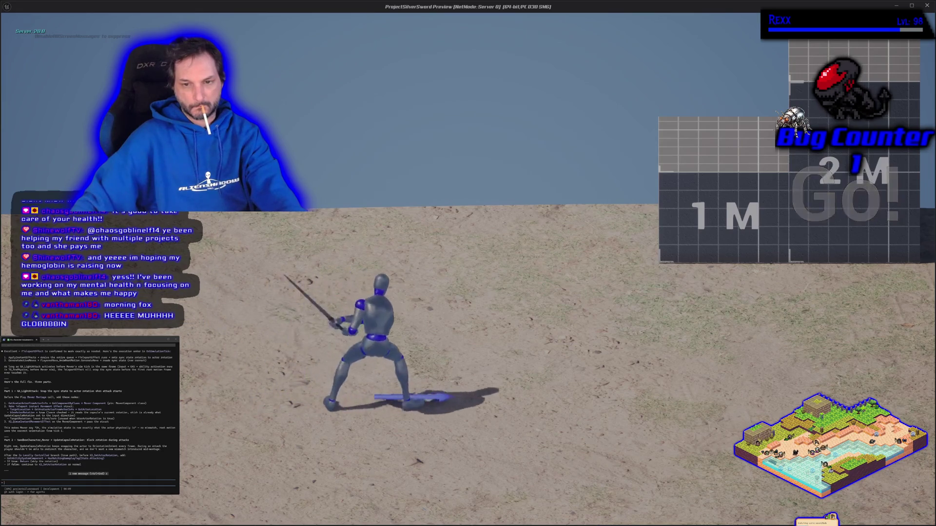
key(Escape)
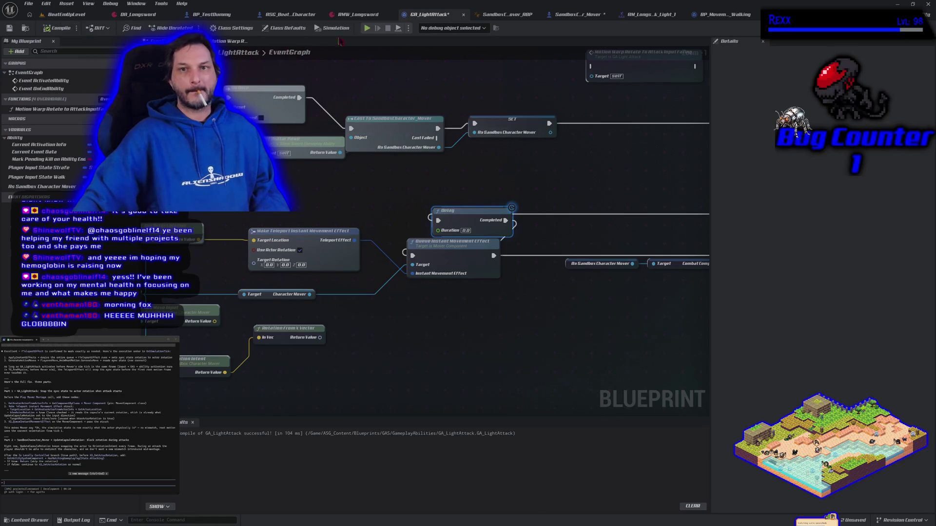
Step: Run a brief play session, moving the character left and right, then stop it
click(371, 27)
key(a)
key(d)
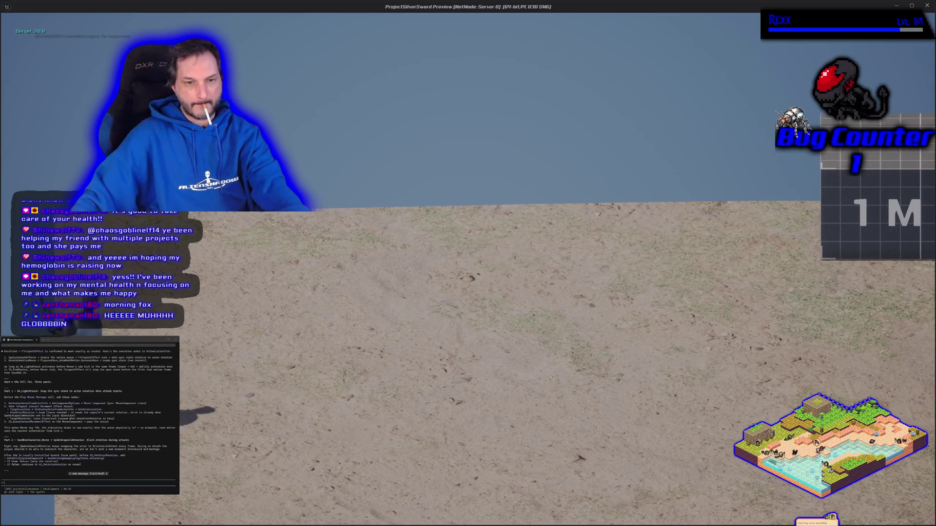
key(Escape)
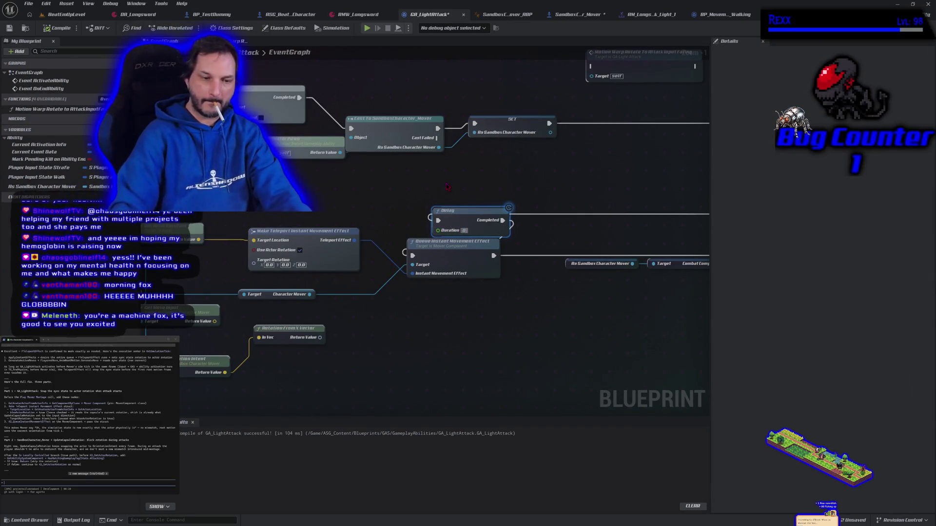
Step: Recompile GA_LightAttack with the new Delay duration, then retest sword attacks in play and stop
click(58, 28)
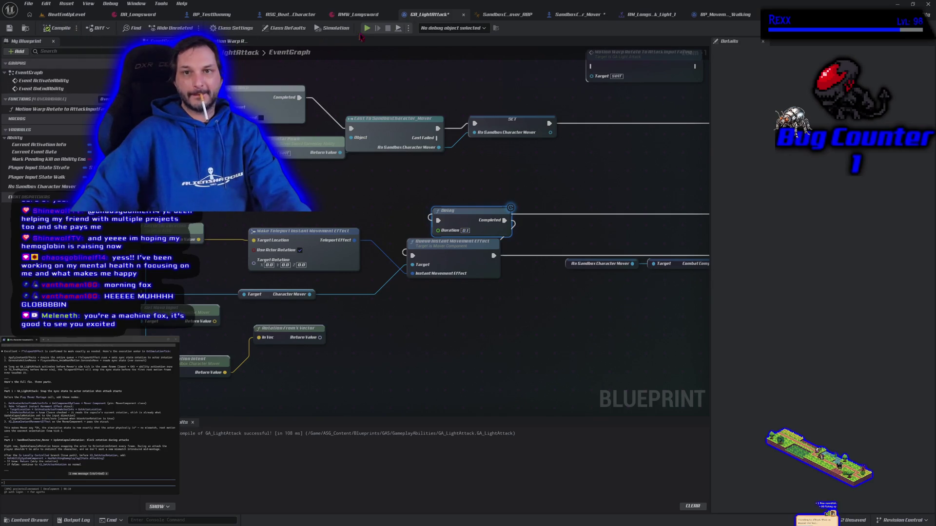
click(367, 29)
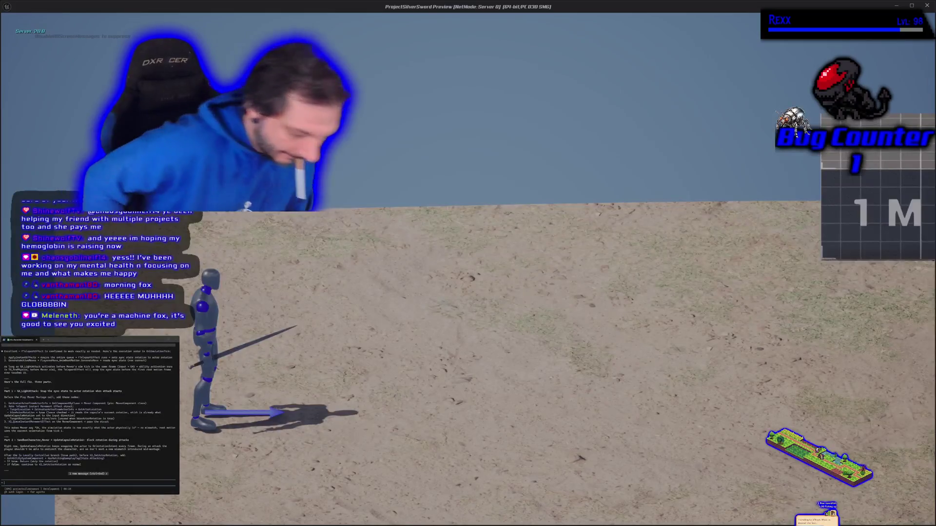
key(d)
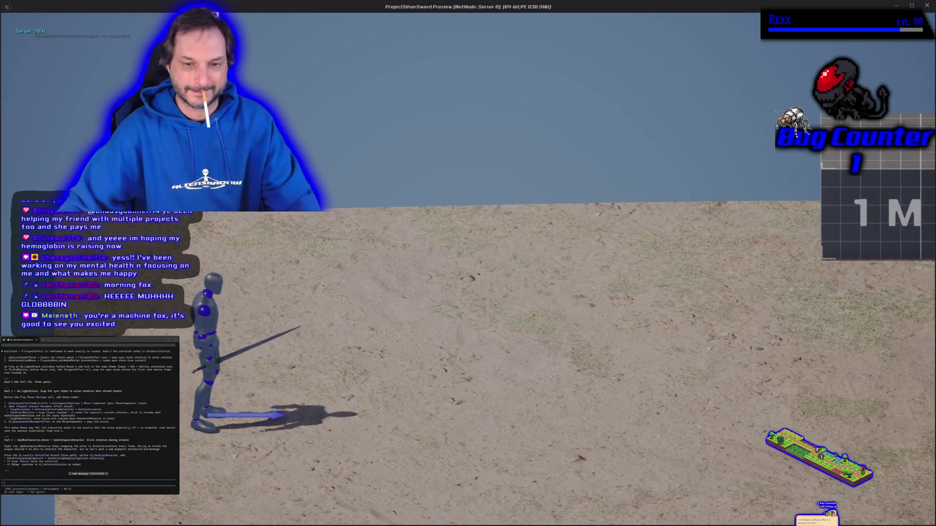
key(a)
key(a)
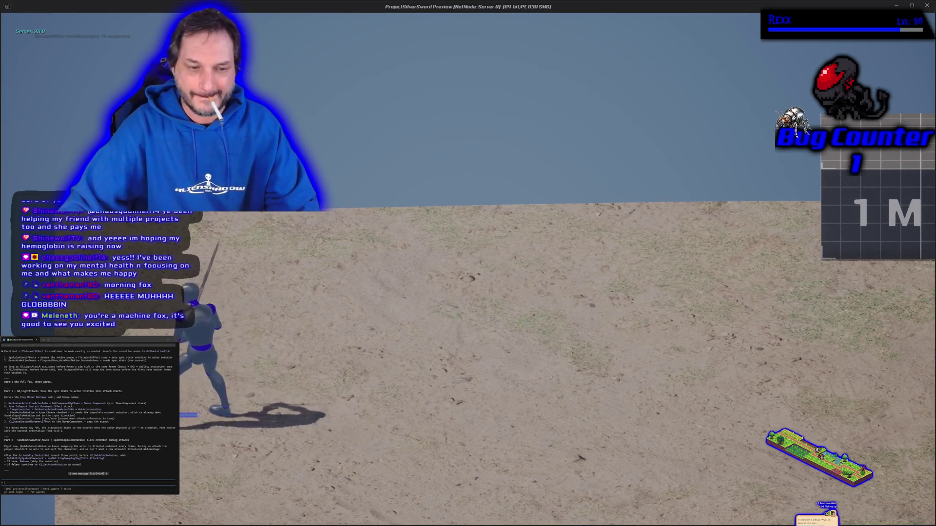
key(d)
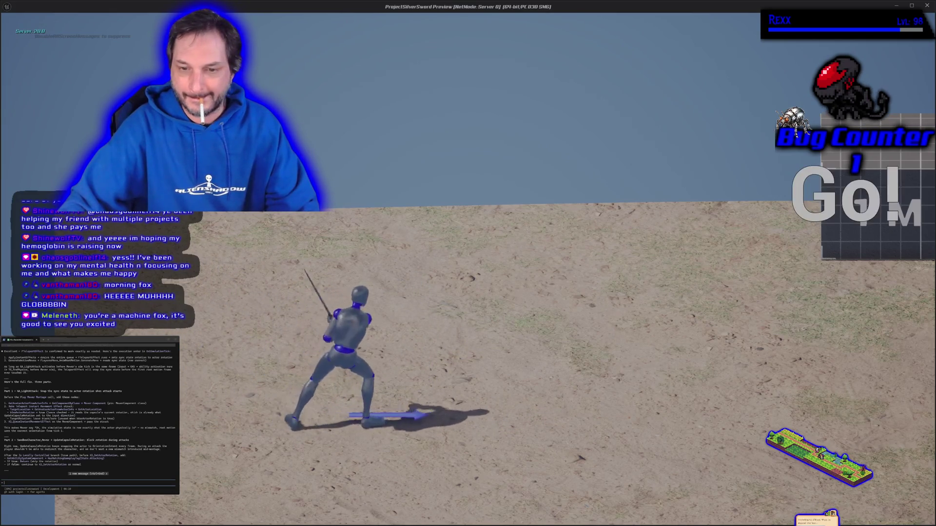
key(a)
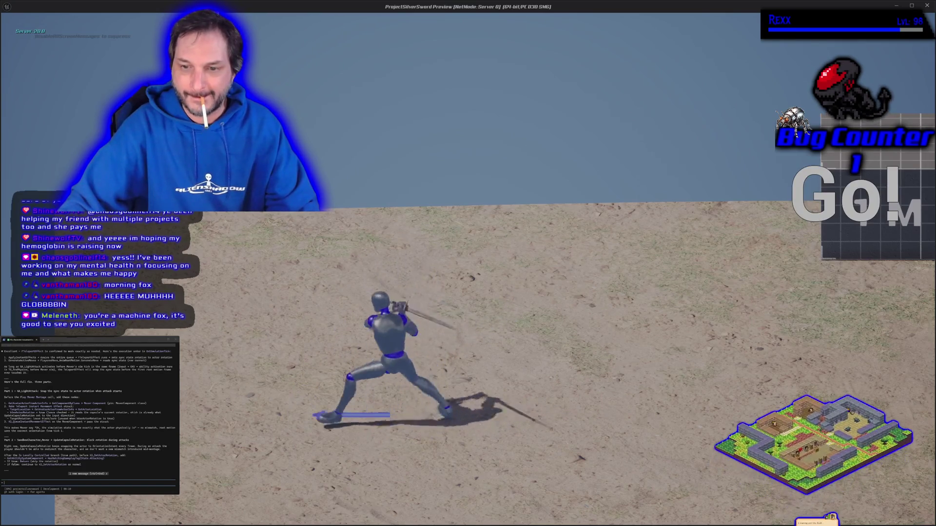
key(d)
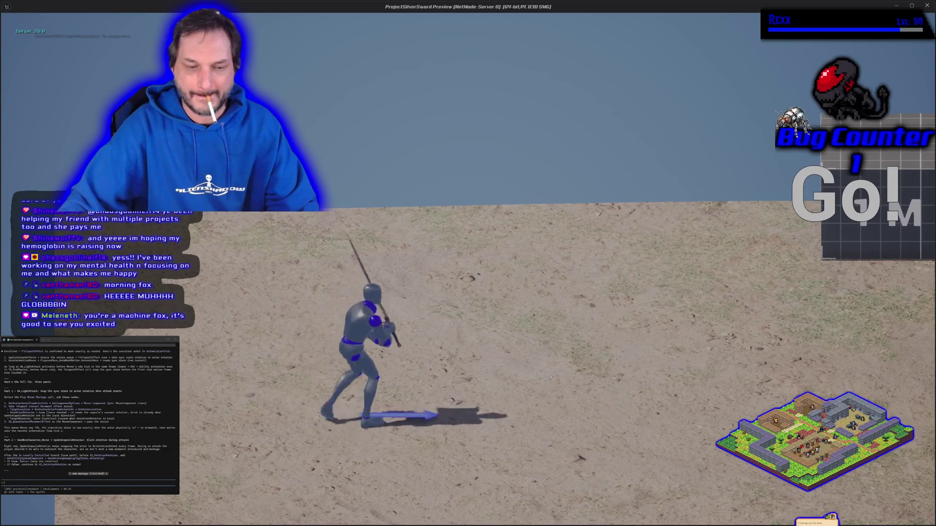
key(a)
key(Escape)
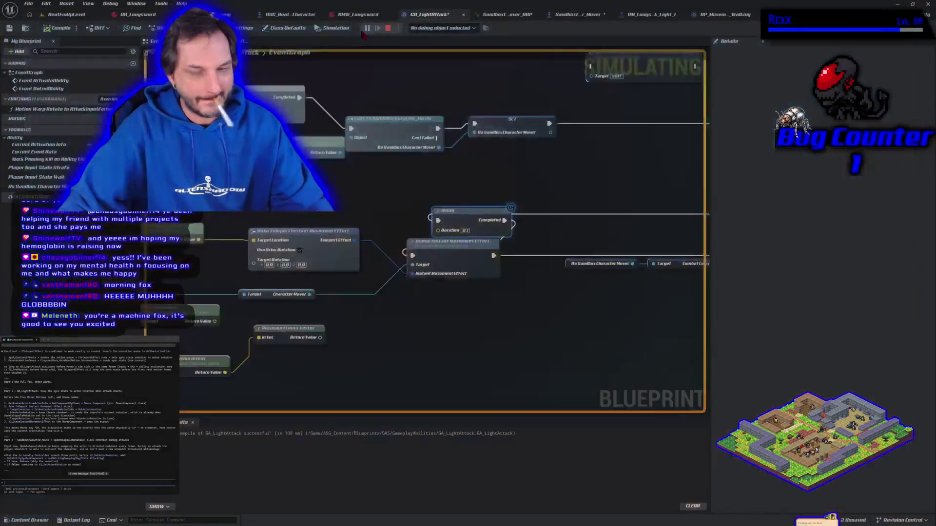
Step: In SandboxCharacter_Mover, route Debug Draws into the Branch, compile, and launch a play test
click(576, 14)
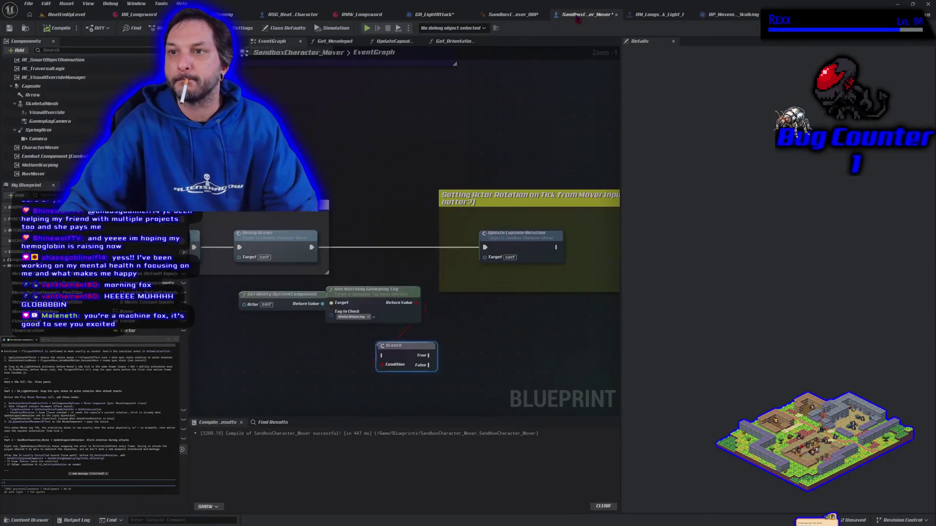
mouse_move(310, 251)
mouse_down()
mouse_move(381, 302)
mouse_move(383, 355)
mouse_move(487, 265)
mouse_move(485, 248)
mouse_up()
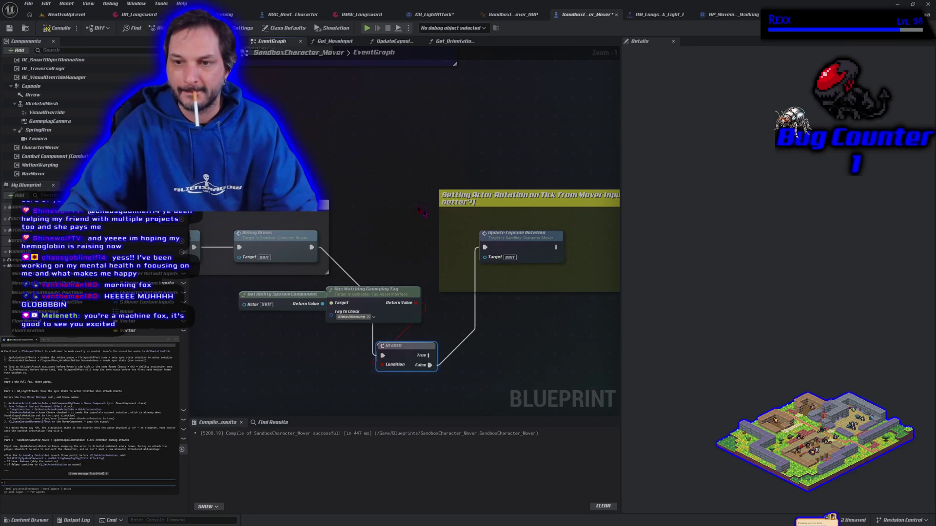
click(55, 28)
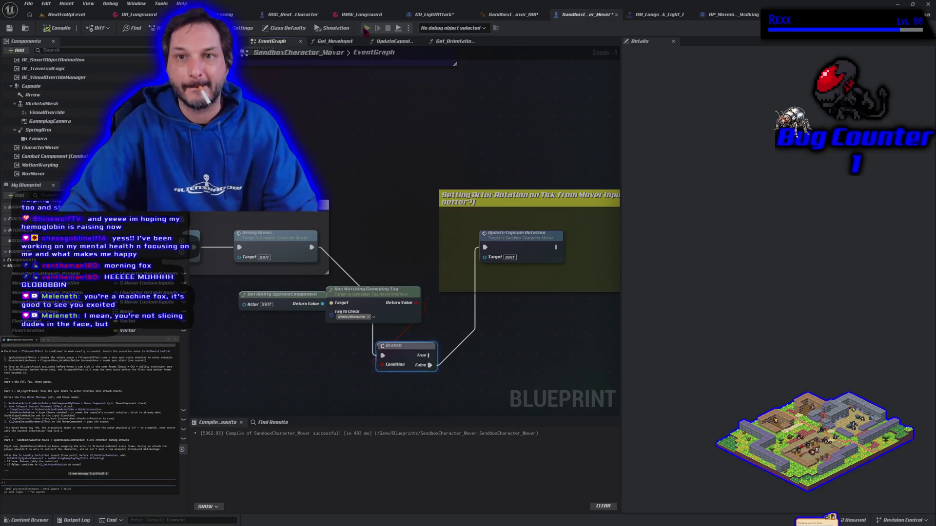
click(367, 28)
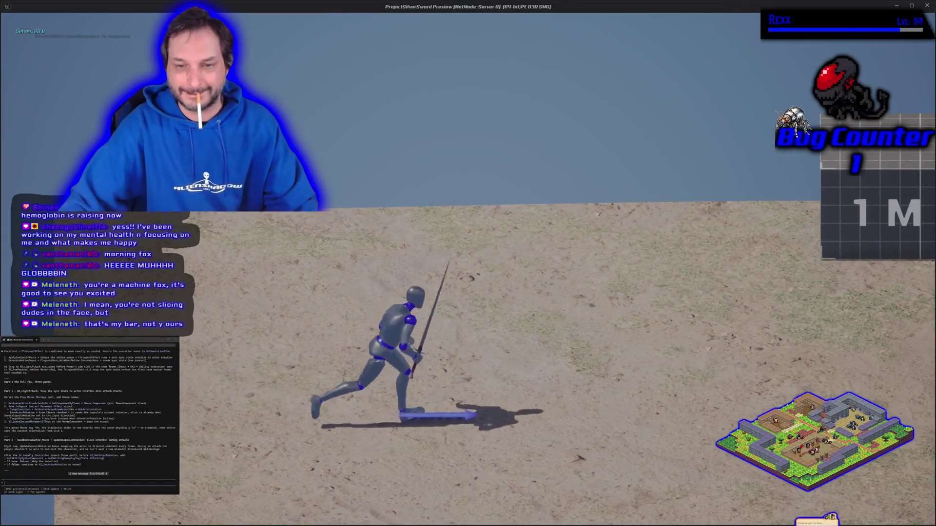
Step: Swing sword attacks past the second mannequin, then stop and wire Debug Draws straight to Update Capsule Rotation
key(w)
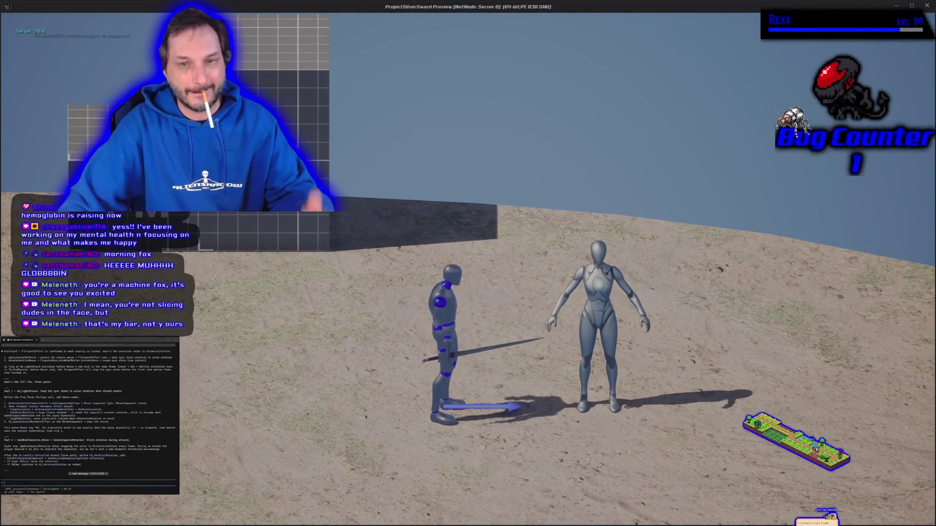
key(w)
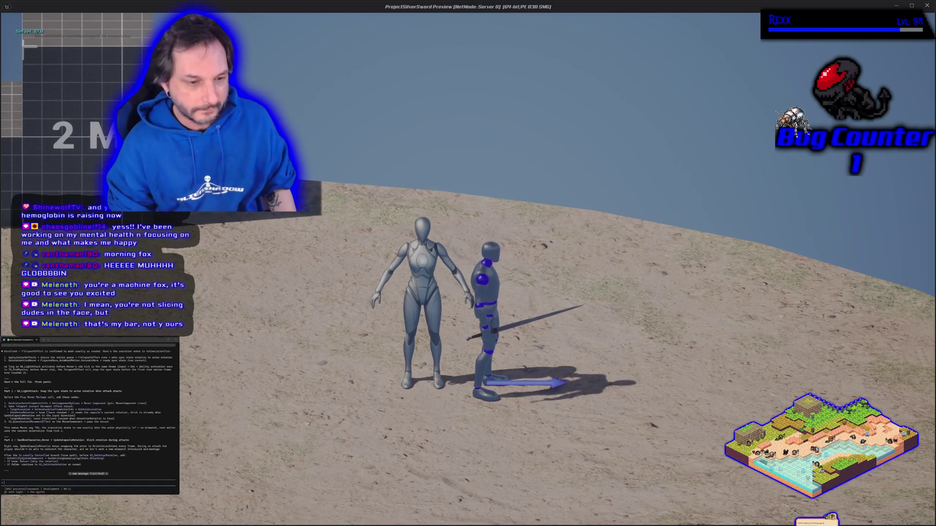
click(468, 263)
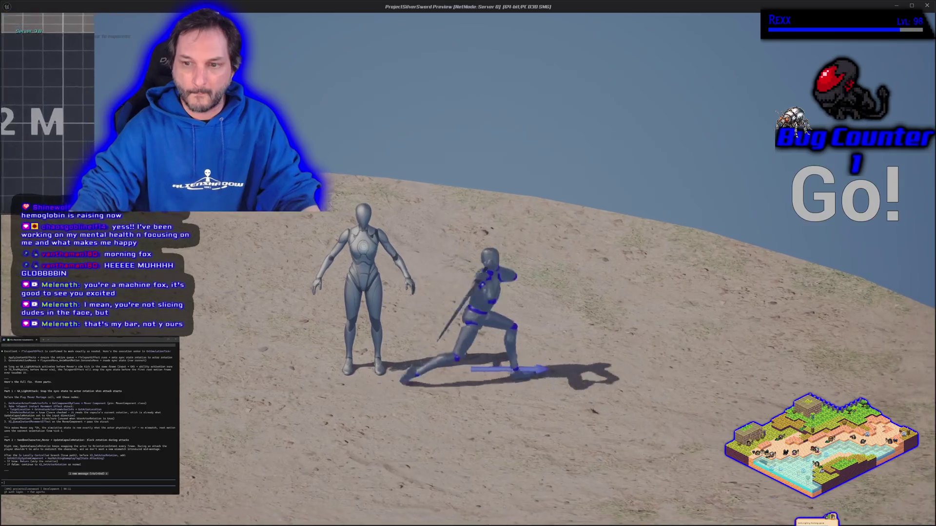
click(468, 264)
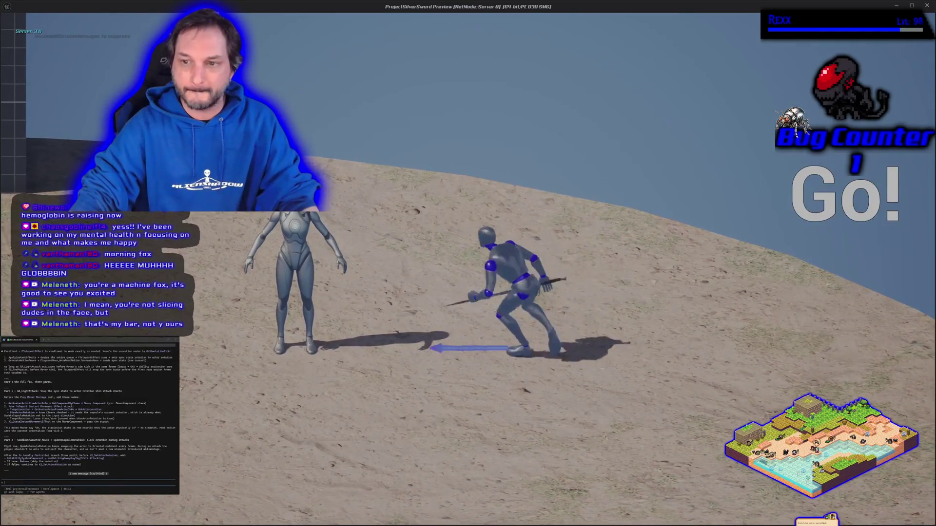
key(a)
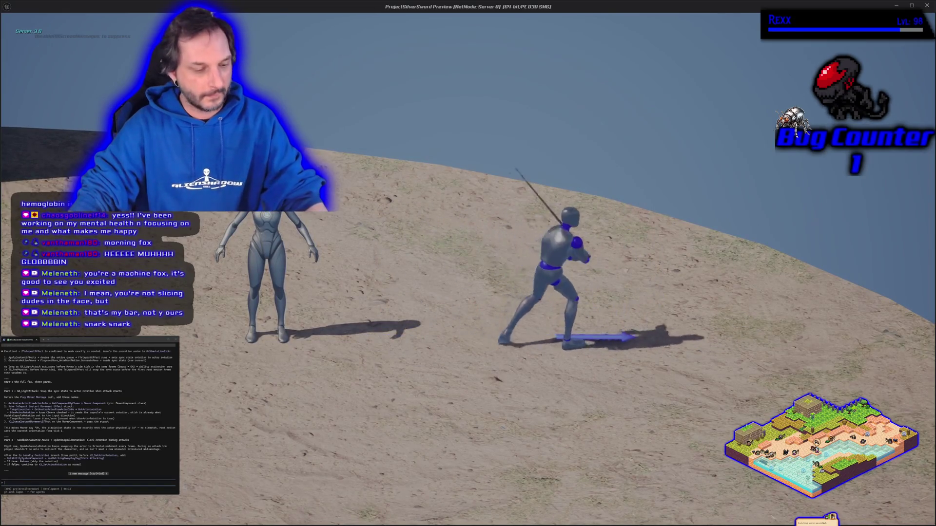
key(Escape)
mouse_move(312, 247)
mouse_down()
mouse_move(336, 257)
mouse_move(447, 259)
mouse_move(485, 248)
mouse_up()
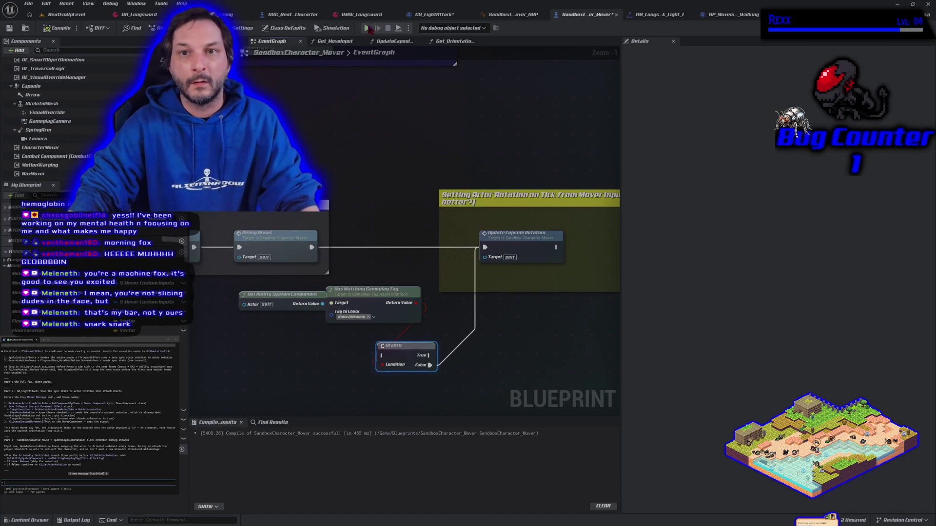
Step: Start play again, run around the mannequin with W, A and D, and swing a sword attack
click(370, 29)
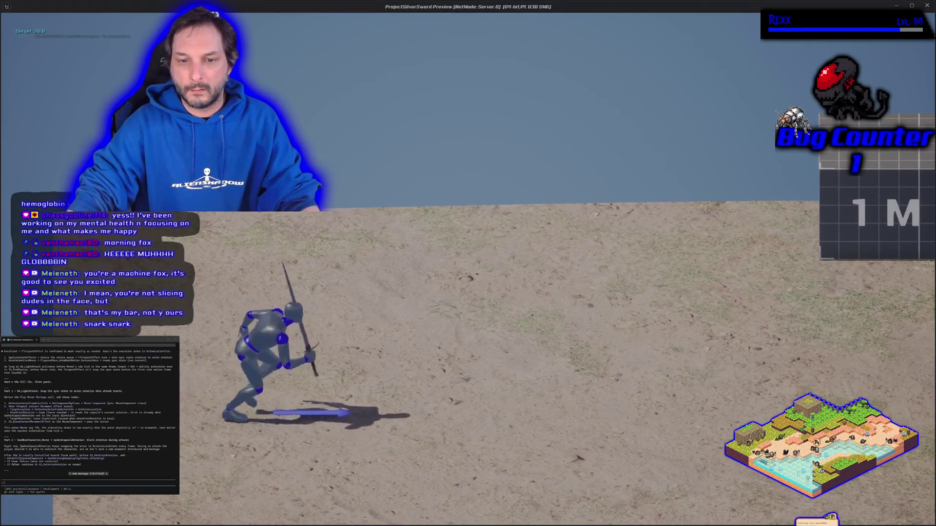
key(w)
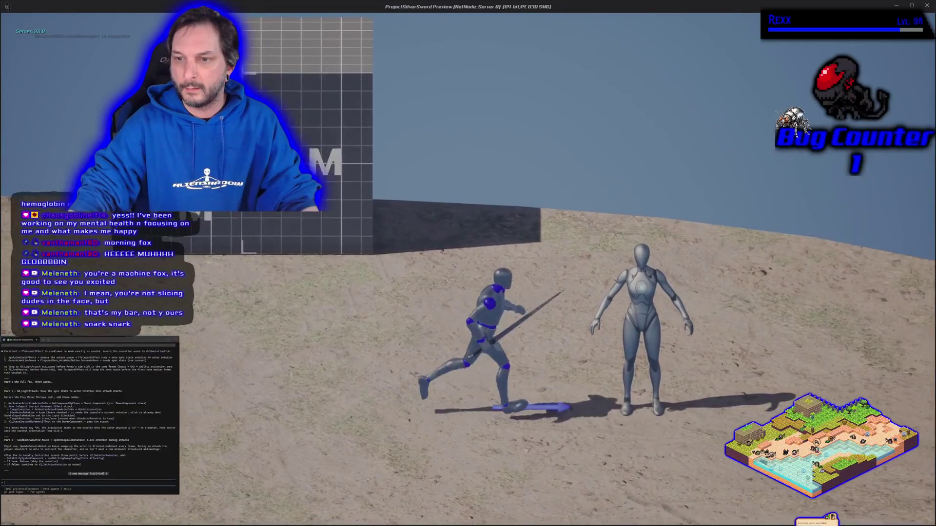
key(w)
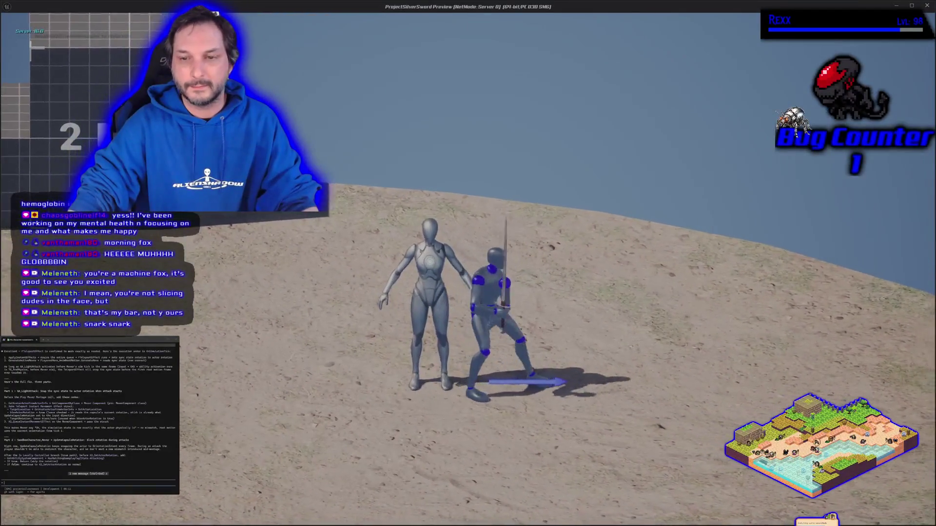
key(a)
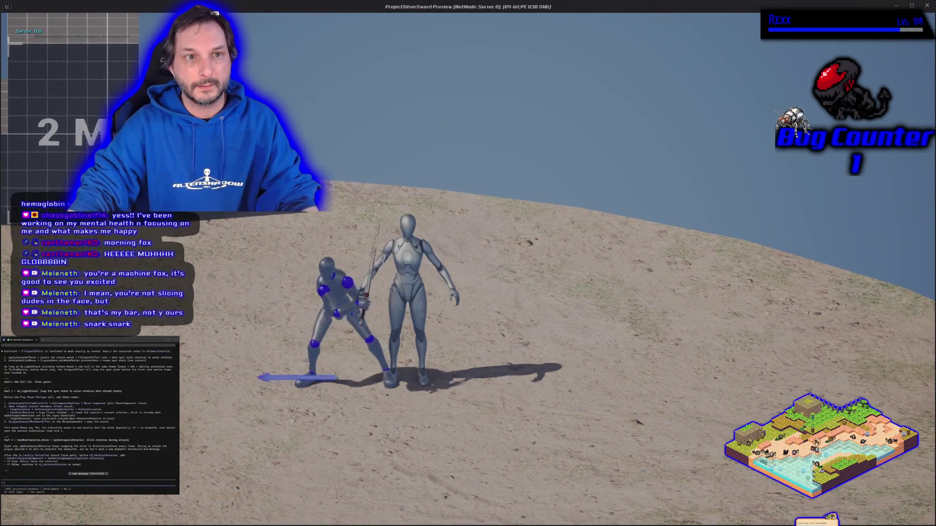
key(d)
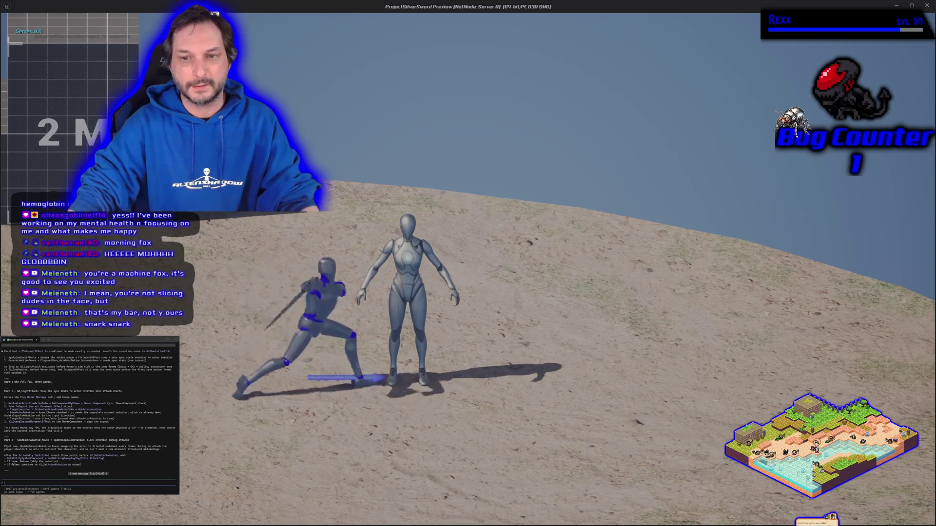
click(468, 264)
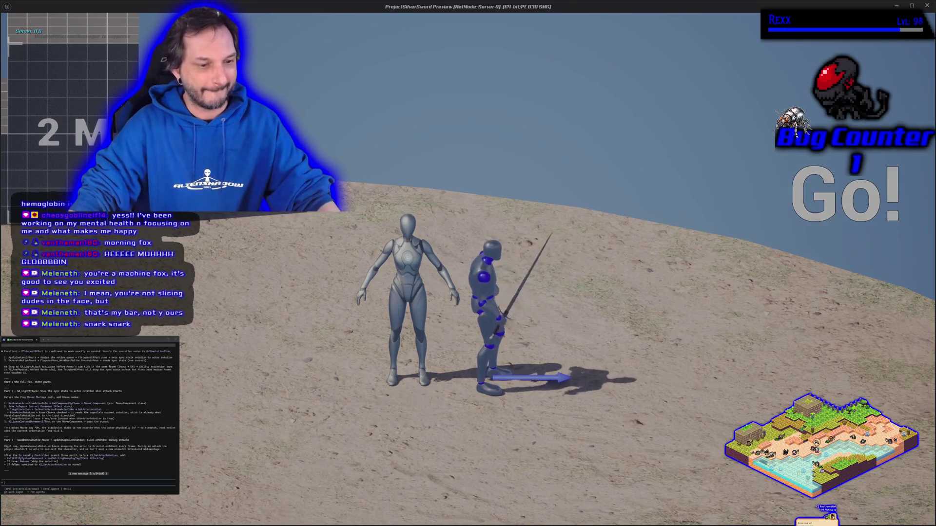
Step: Stop play, jump to the newest log messages, and switch to BP_MovementMode_Walking's Generate Simple Walk Move graph
key(Escape)
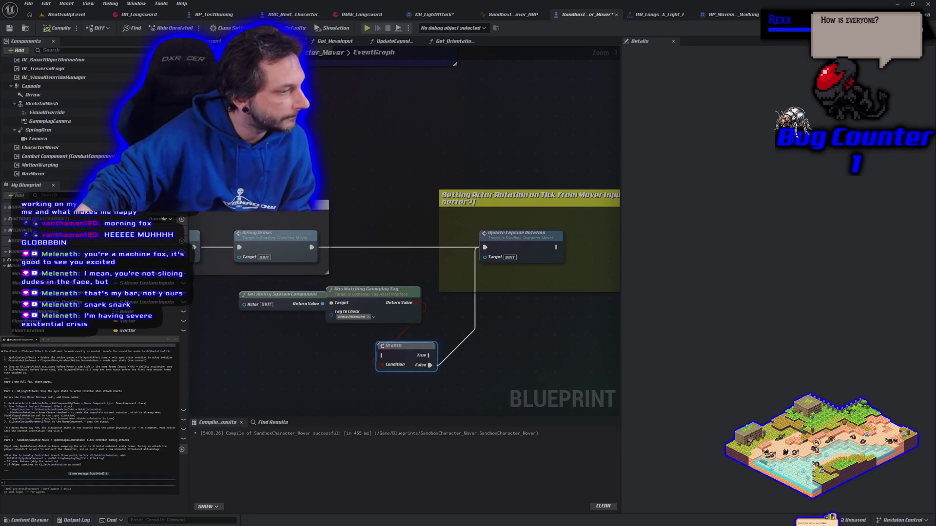
key(ctrl+End)
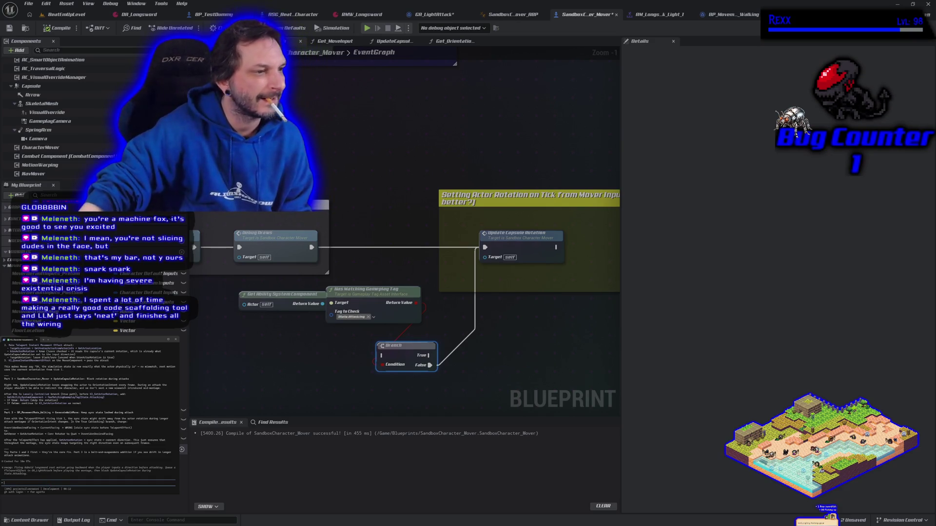
click(741, 15)
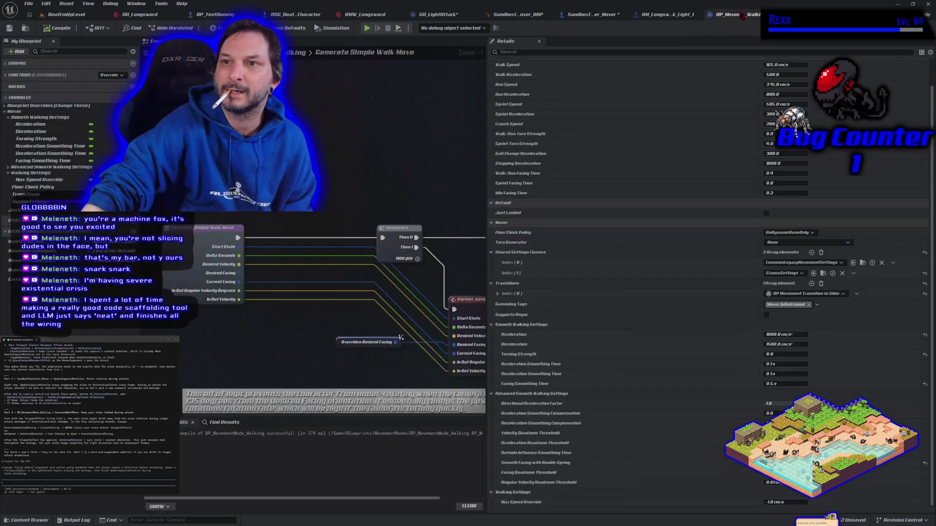
Step: Save all unsaved assets and pan Generate Simple Walk Move to inspect the facing nodes
click(28, 4)
click(49, 14)
scroll(243, 216, down, 1)
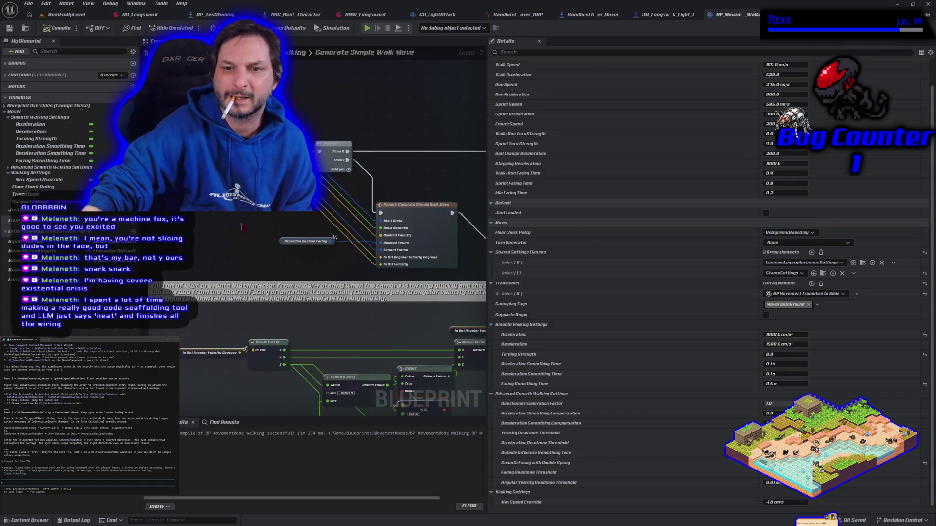
drag(259, 250, 278, 244)
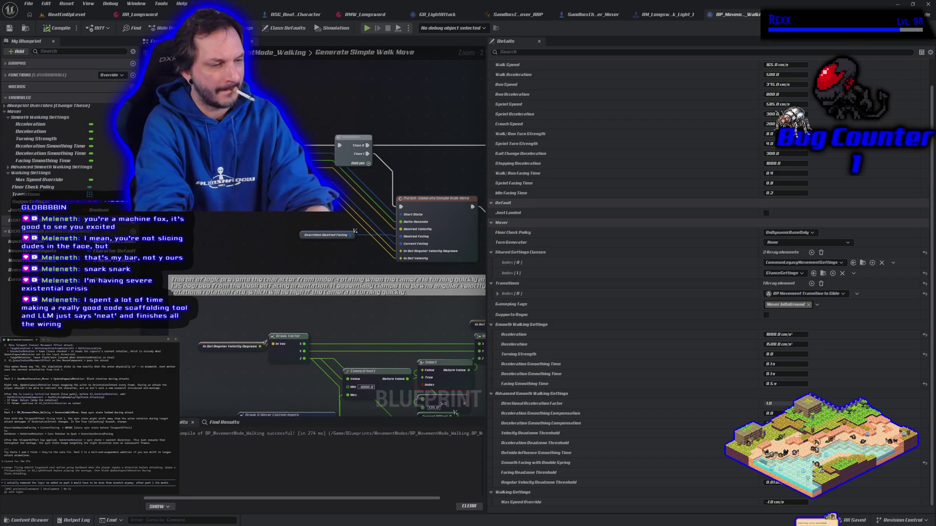
Step: Delete a selection, type 't', and return to SandboxCharacter_Mover's EventGraph
key(BackSpace)
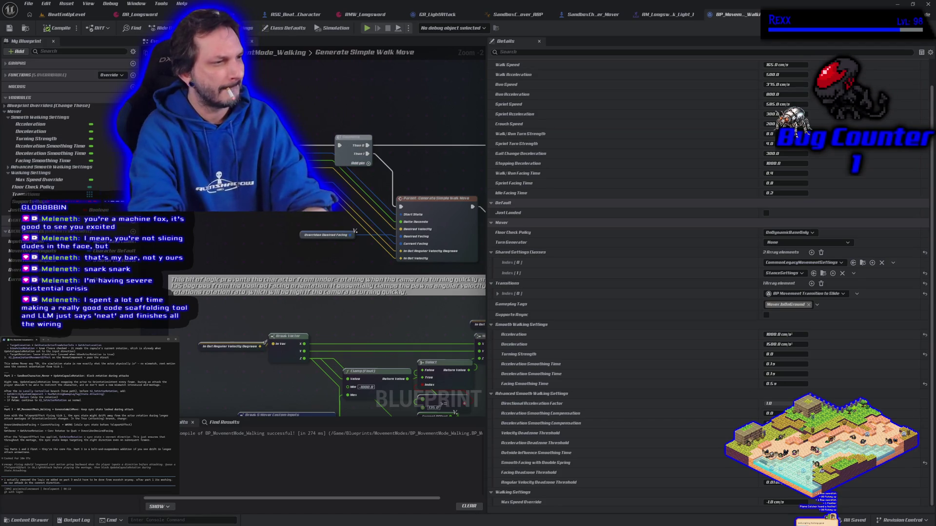
text(t part 2)
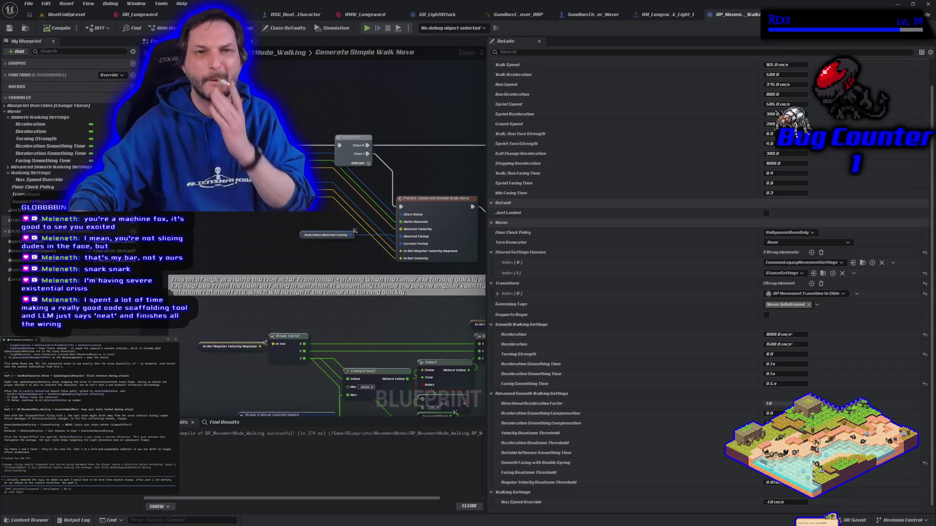
click(591, 15)
Step: Drop the Branch onto the exec wire, drive Update Capsule Rotation from its False output, and compile
drag(394, 353, 384, 245)
mouse_move(312, 248)
mouse_down()
mouse_move(356, 256)
mouse_move(373, 248)
mouse_up()
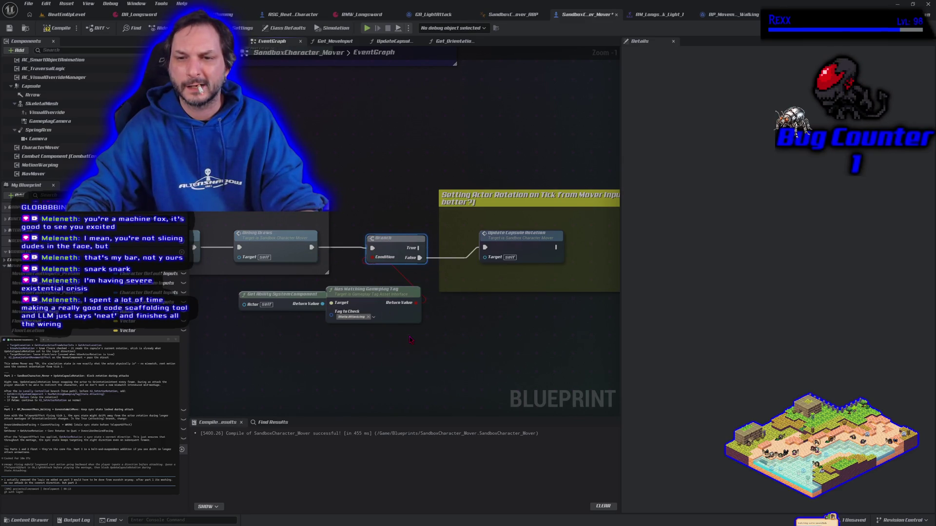
click(56, 31)
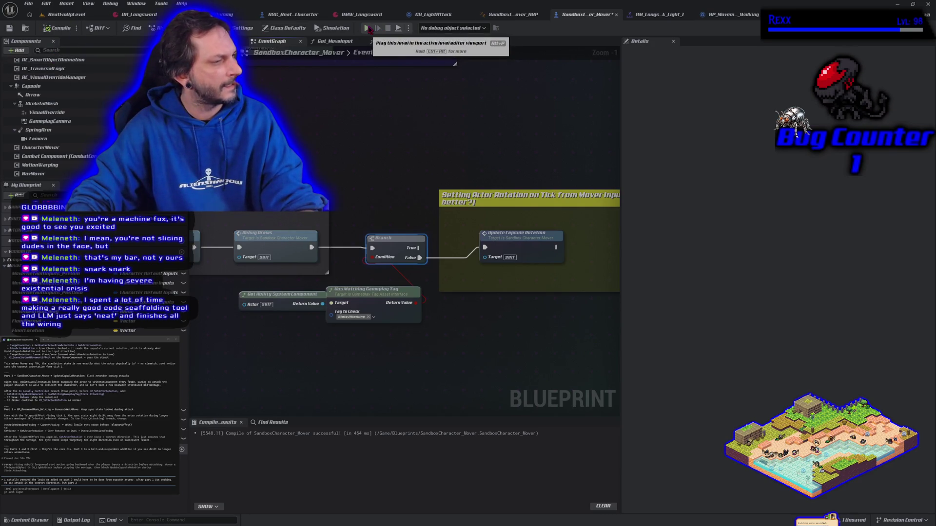
Step: Play-test sword attacks while moving right, then end the session
click(367, 28)
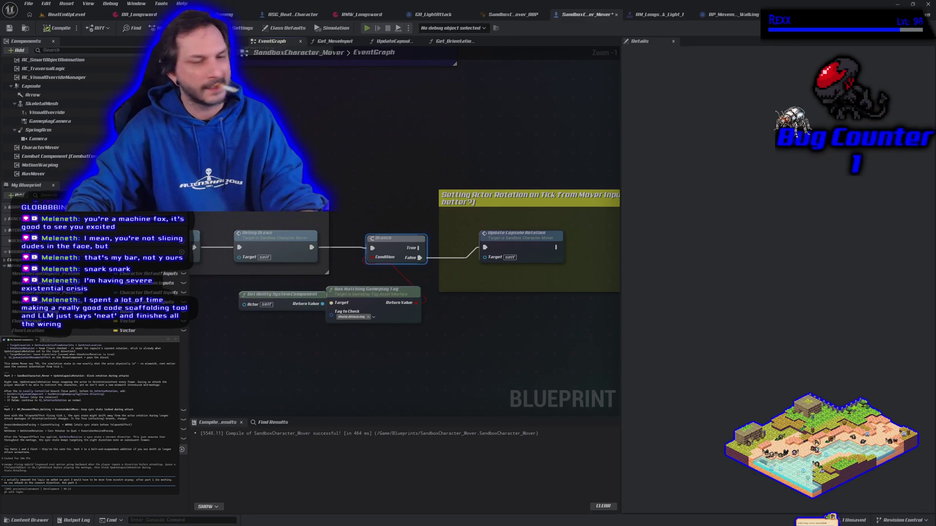
key(d)
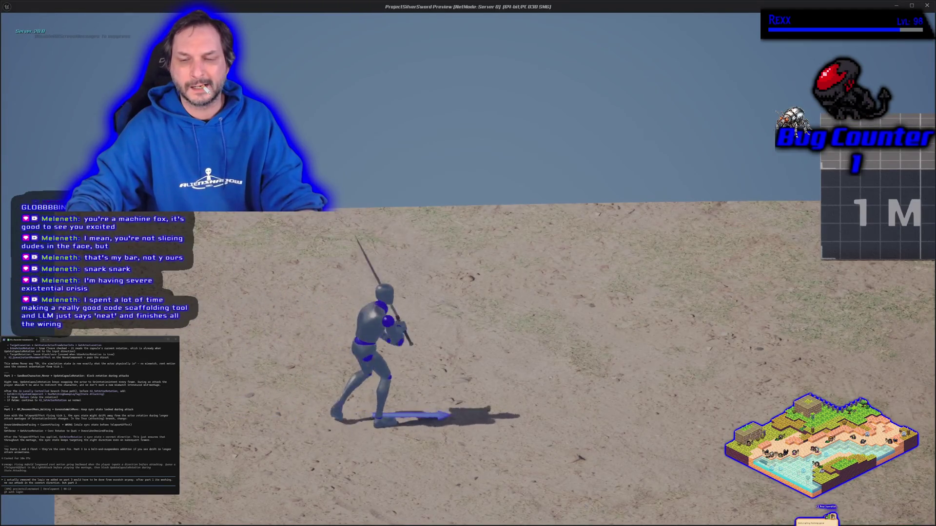
key(d)
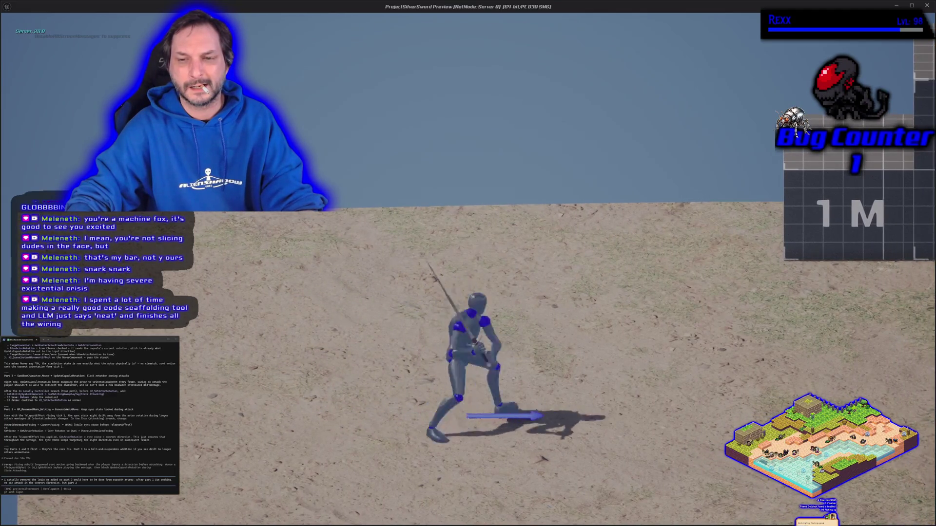
key(d)
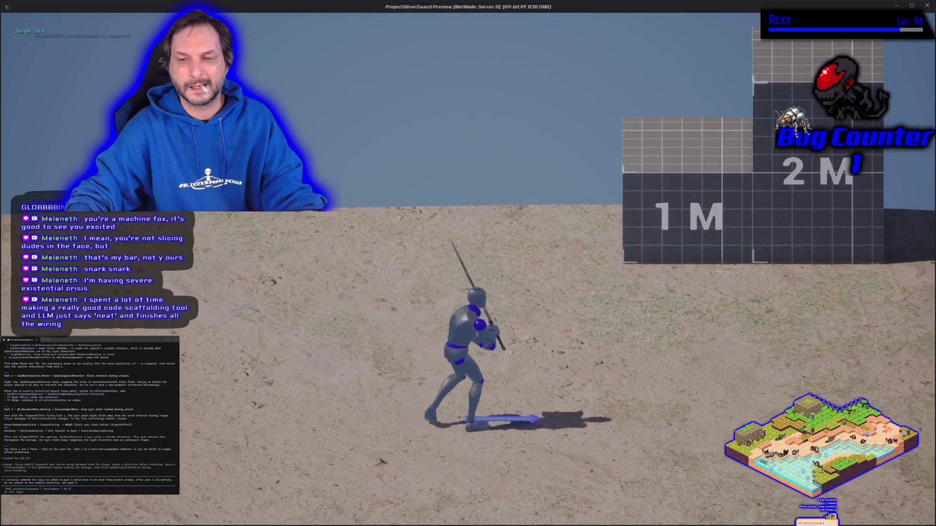
key(d)
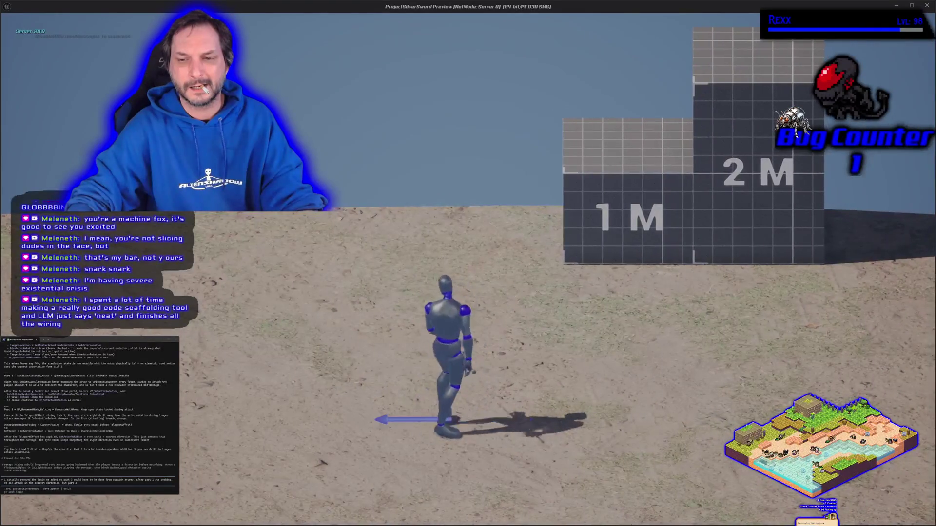
key(d)
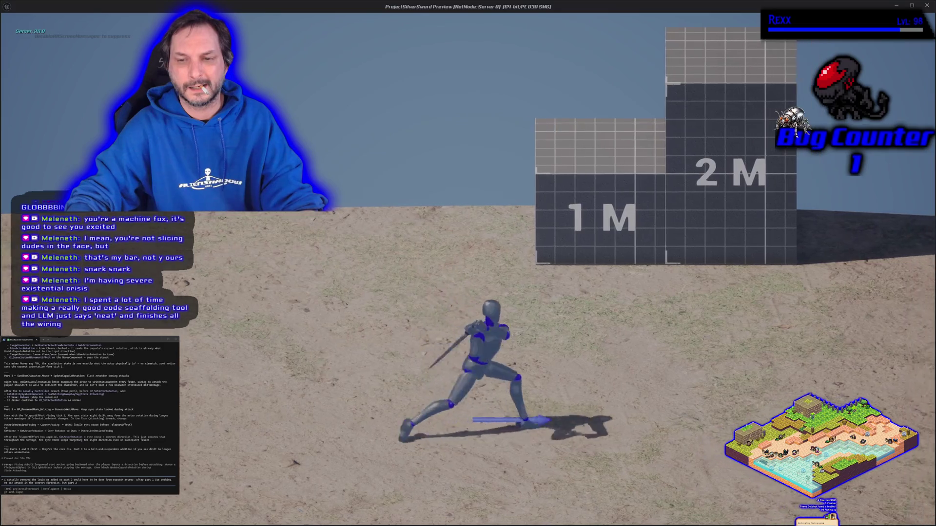
key(d)
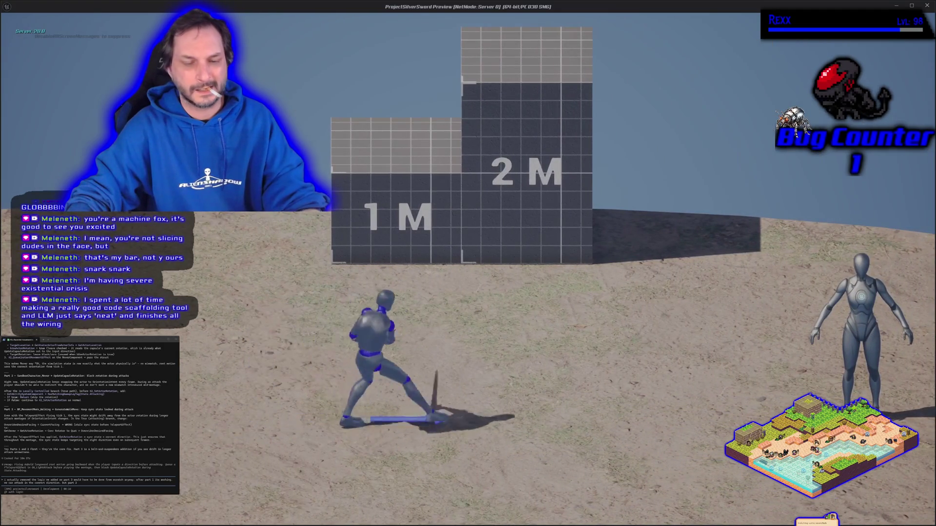
key(Escape)
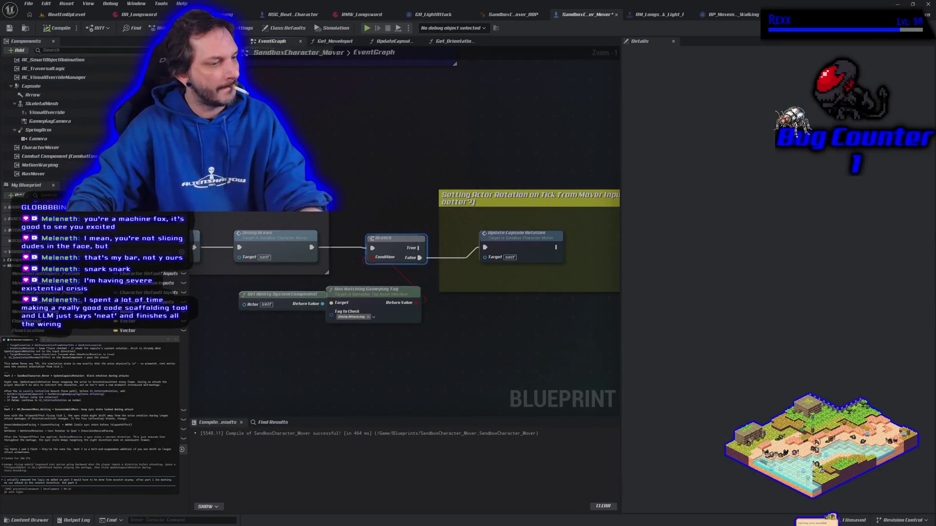
text( alw)
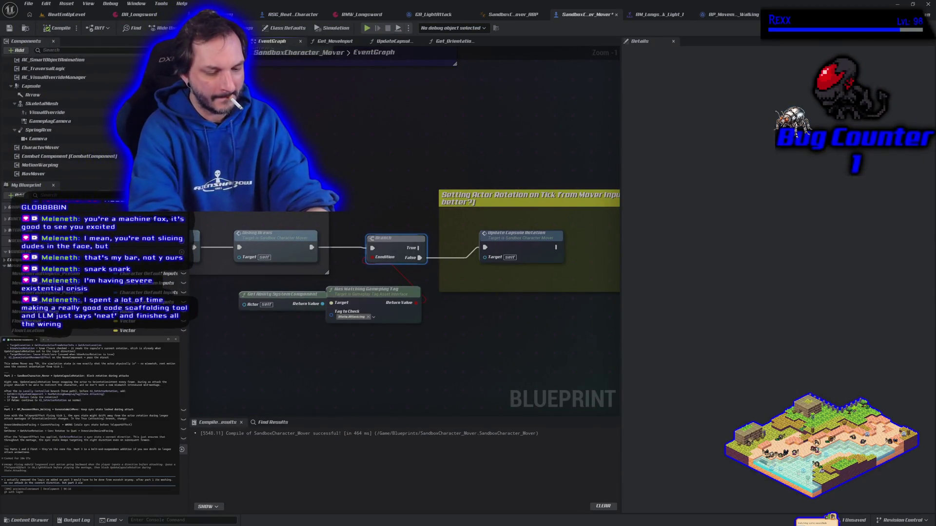
text(ays makes us a)
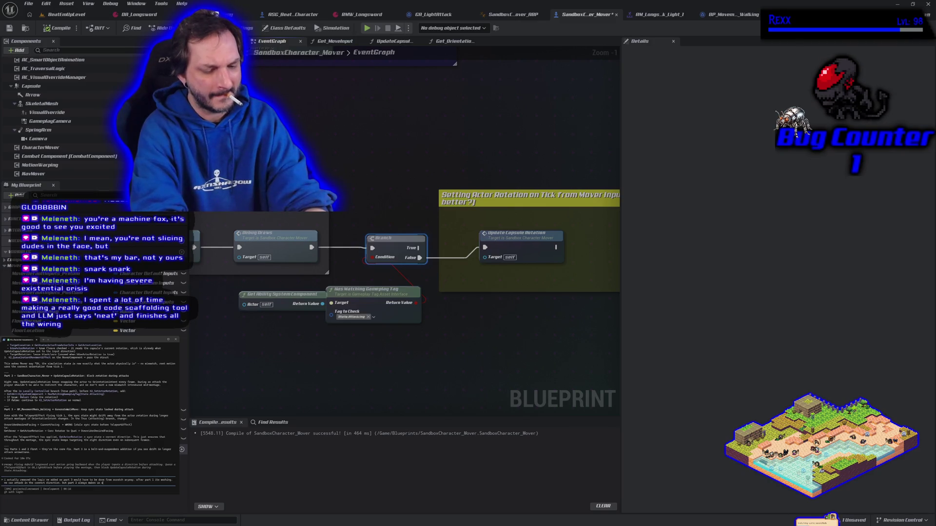
text(ttack in the forward start direction)
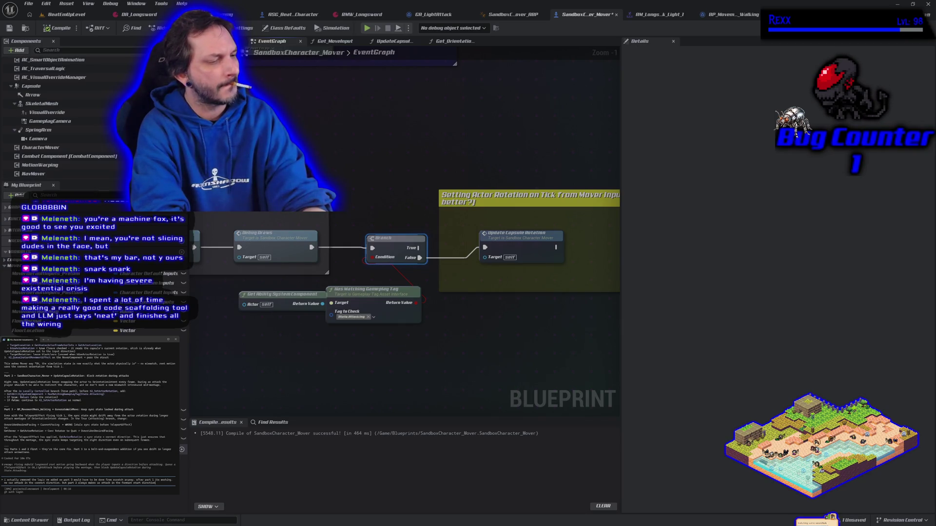
key(Return)
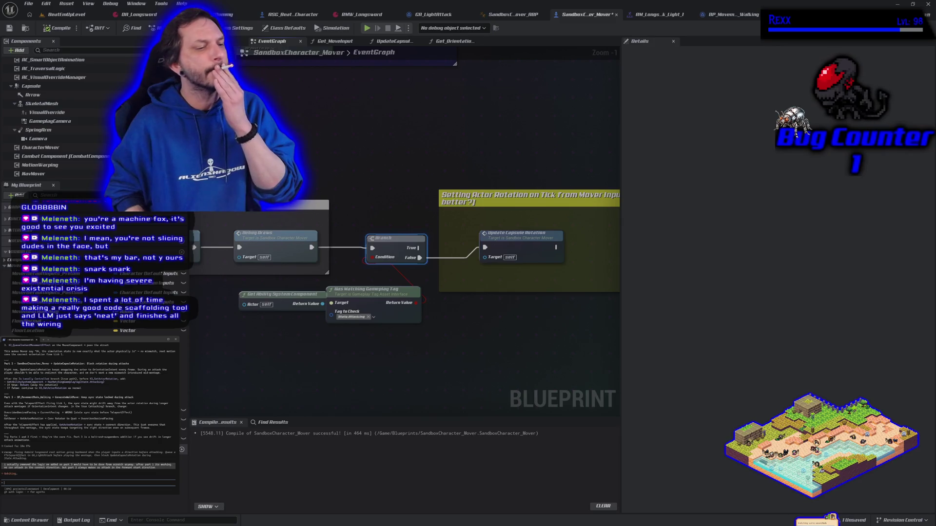
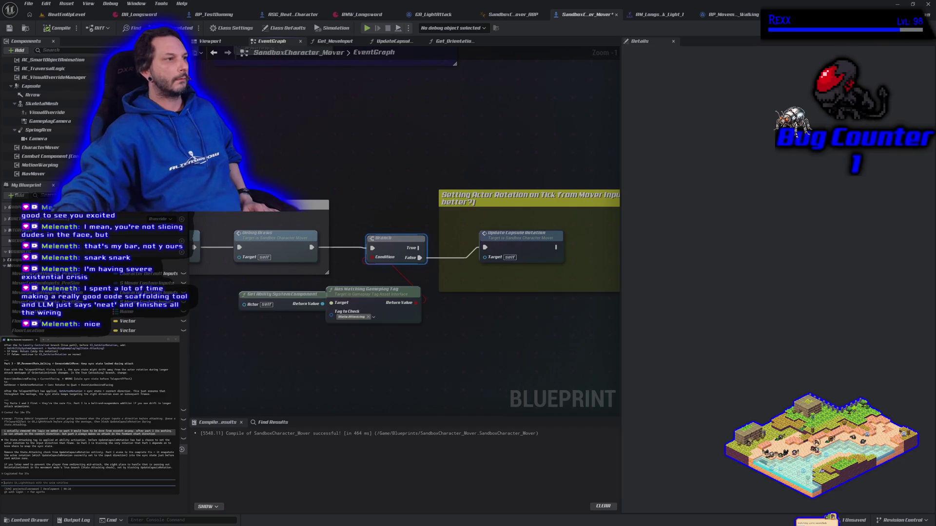
Step: Switch to the browser showing the HacknPlan kanban board with 2 planned, 5 in progress, 1 completed
key(alt+Tab)
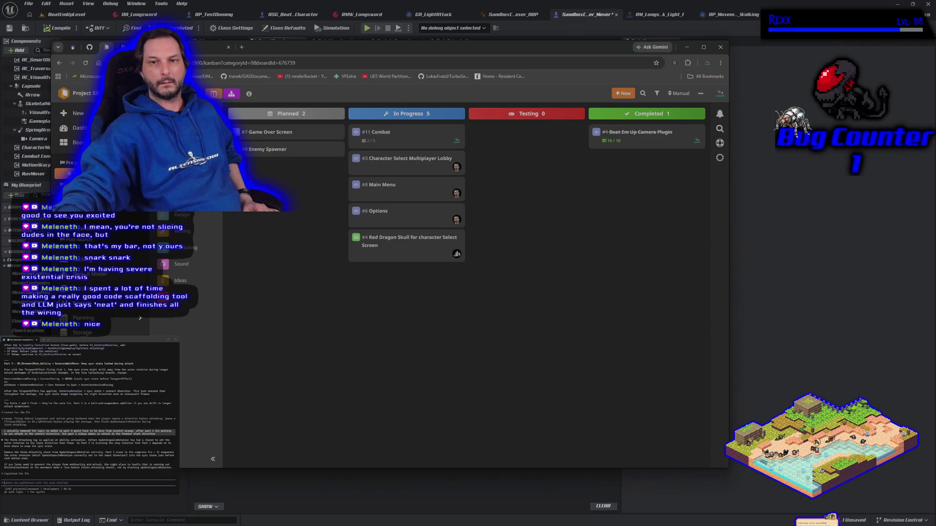
Step: Browse the Game Design Model, viewing the #15 Concept element's details in its group
click(83, 273)
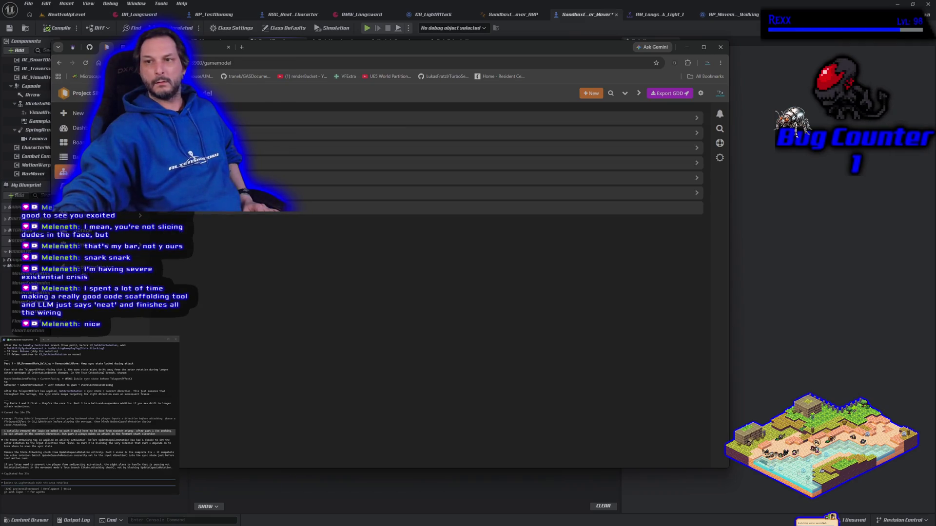
click(697, 118)
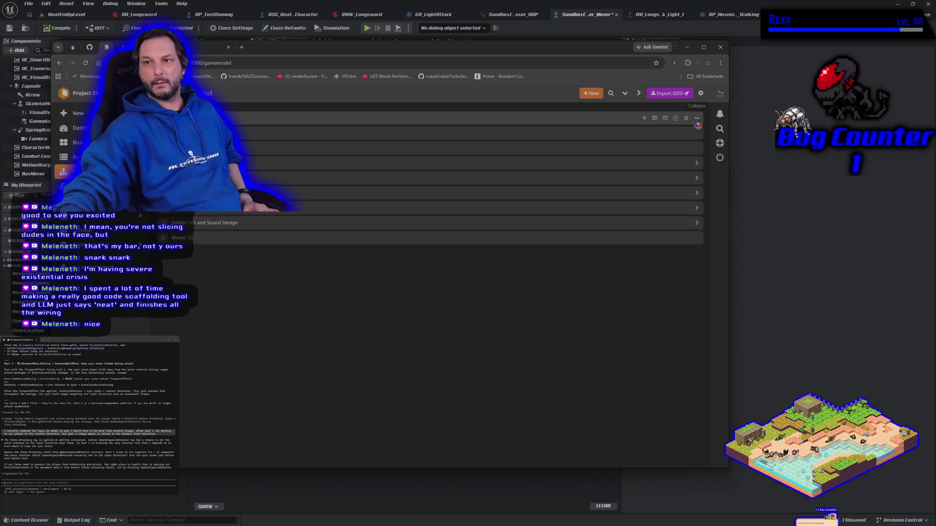
click(585, 132)
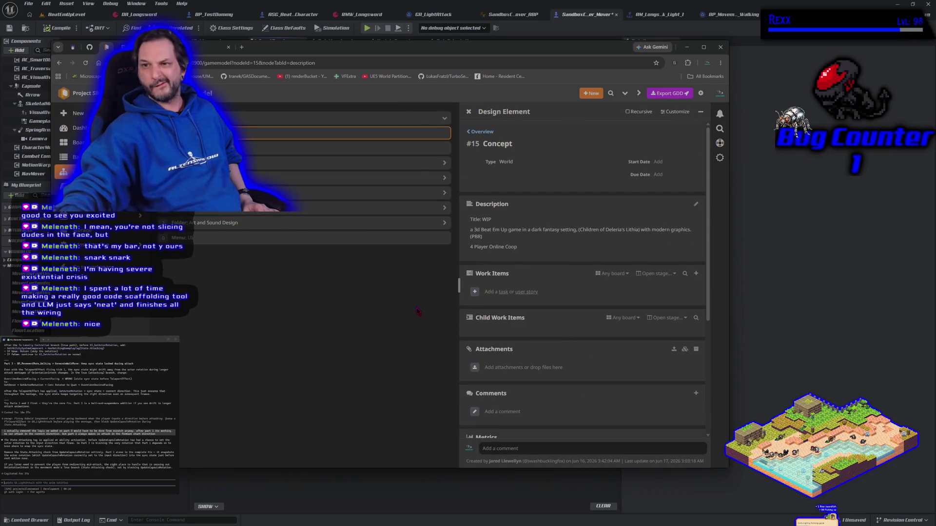
scroll(529, 324, down, 4)
scroll(529, 324, up, 4)
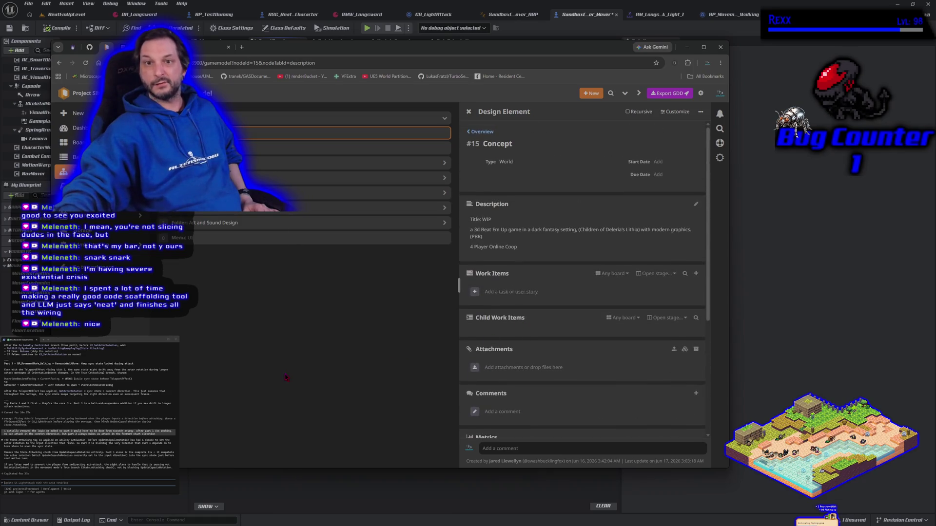
click(296, 362)
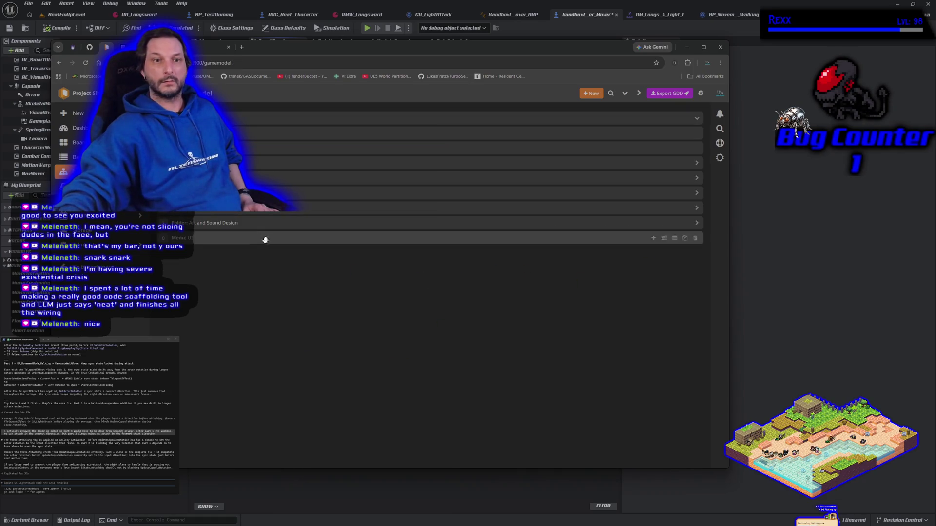
click(675, 118)
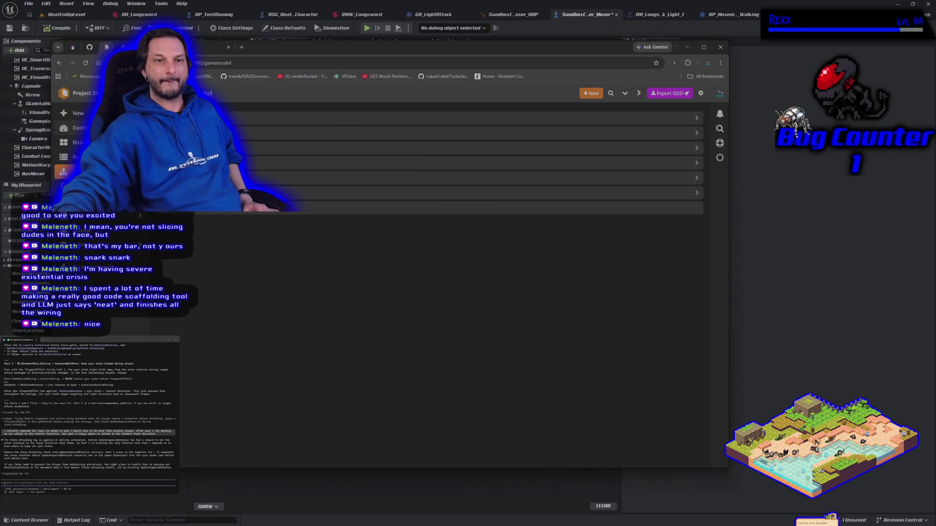
Step: Check the Project dashboard, then return to the Prototype board with the browser maximized
click(78, 127)
click(67, 159)
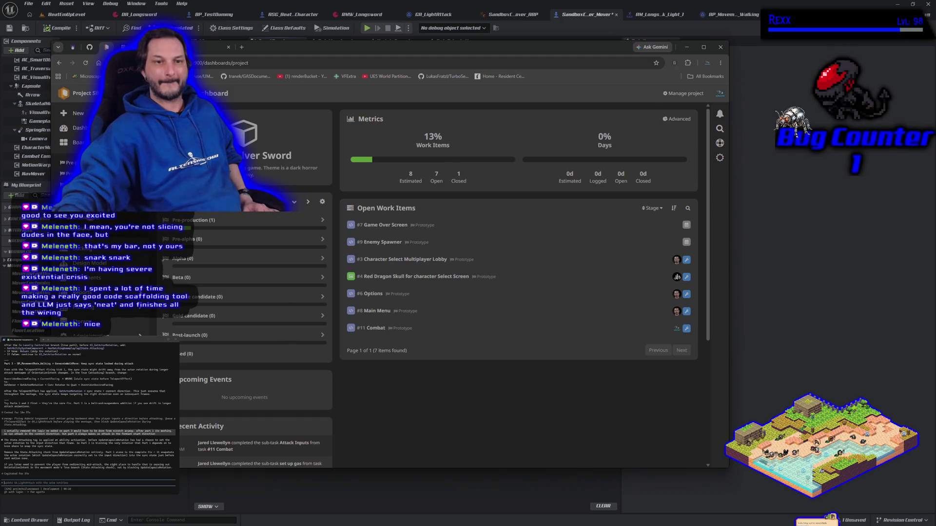
click(66, 180)
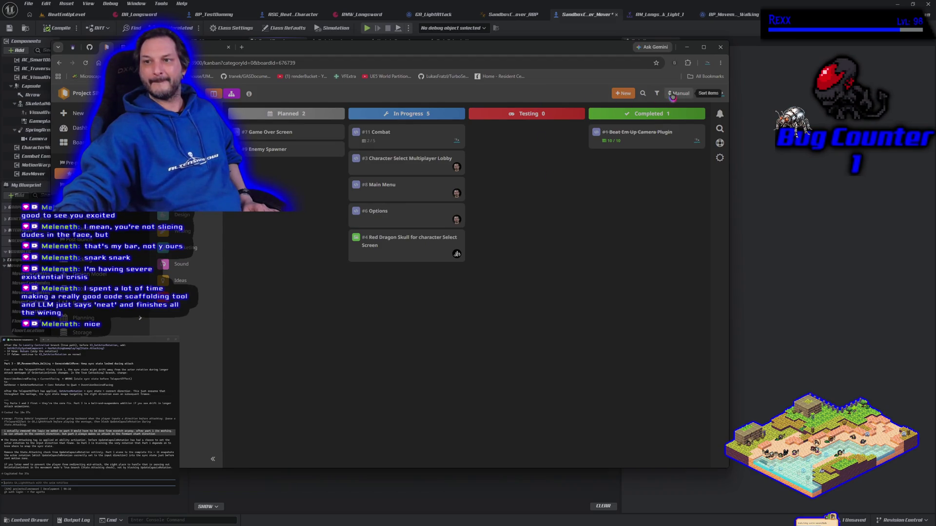
click(702, 49)
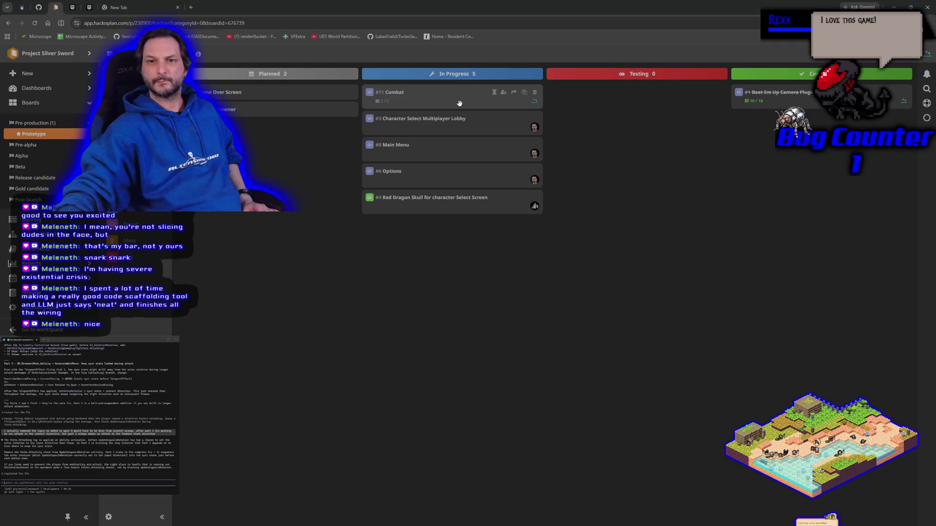
Step: Review the #8 Main Menu task details, then close the browser to return to Unreal
click(442, 154)
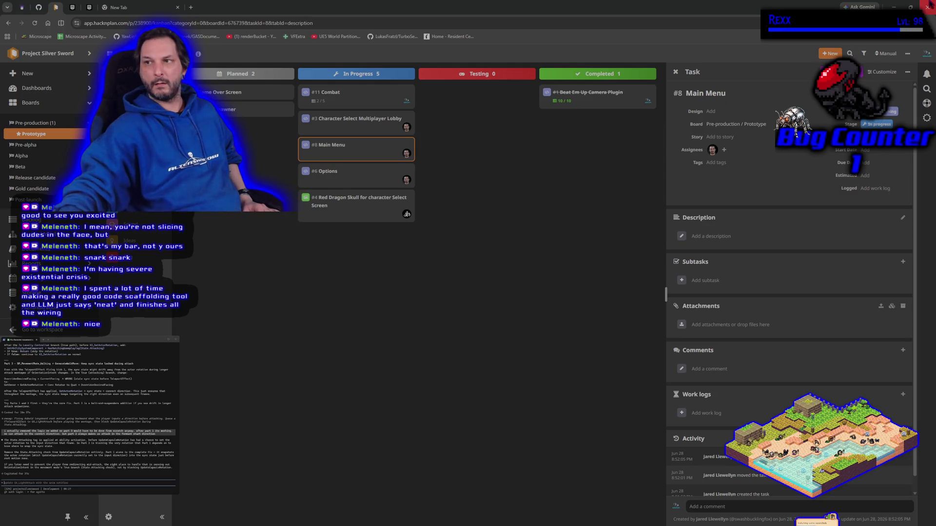
click(928, 6)
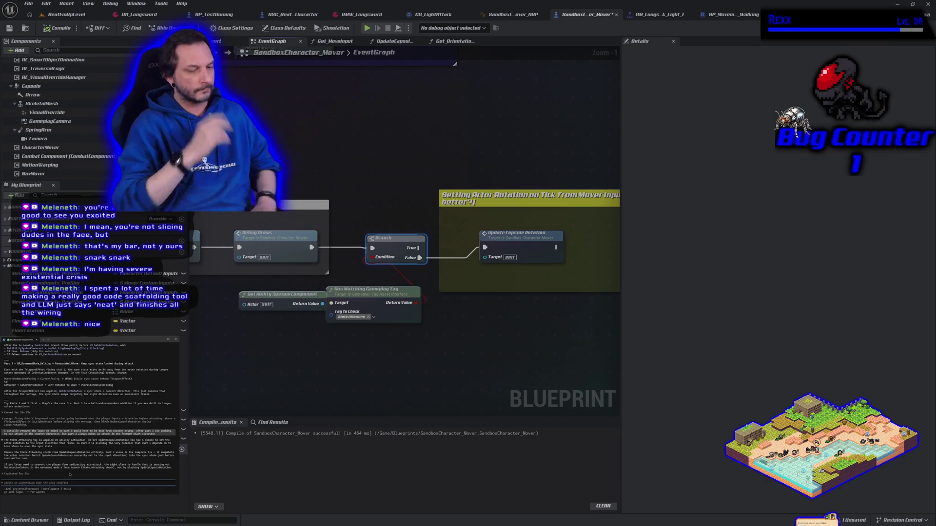
Step: Tell the assistant capsule rotation is in the character blueprint and needs a tag-check Branch
text(update)
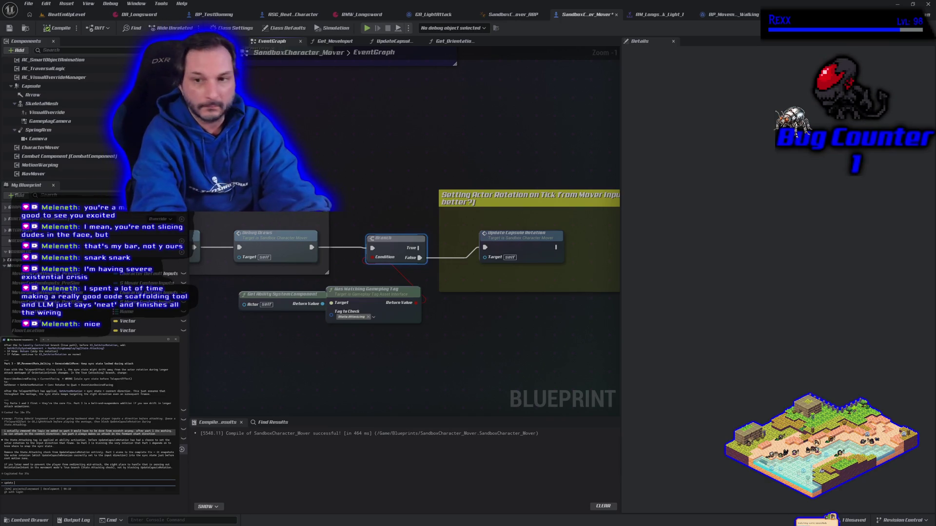
text(a)
text(le rotation is actually in the character bp)
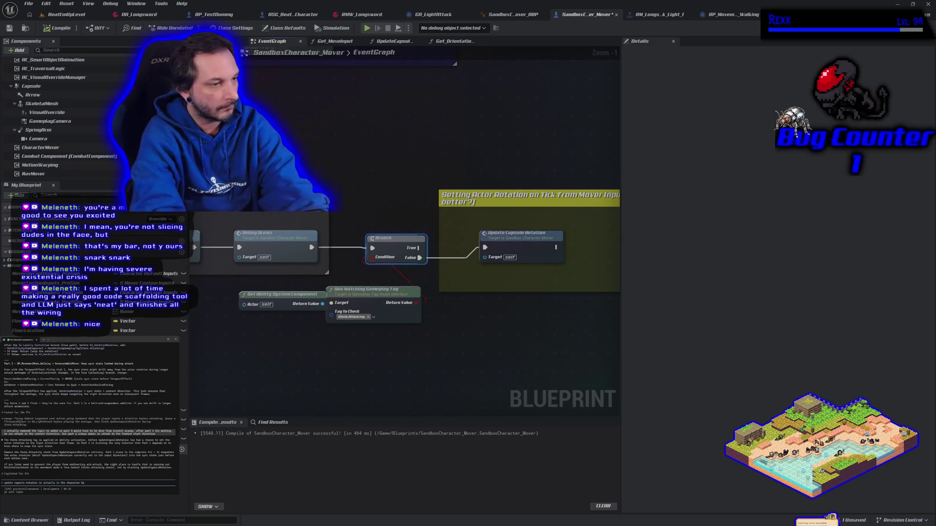
text(.)
text(check)
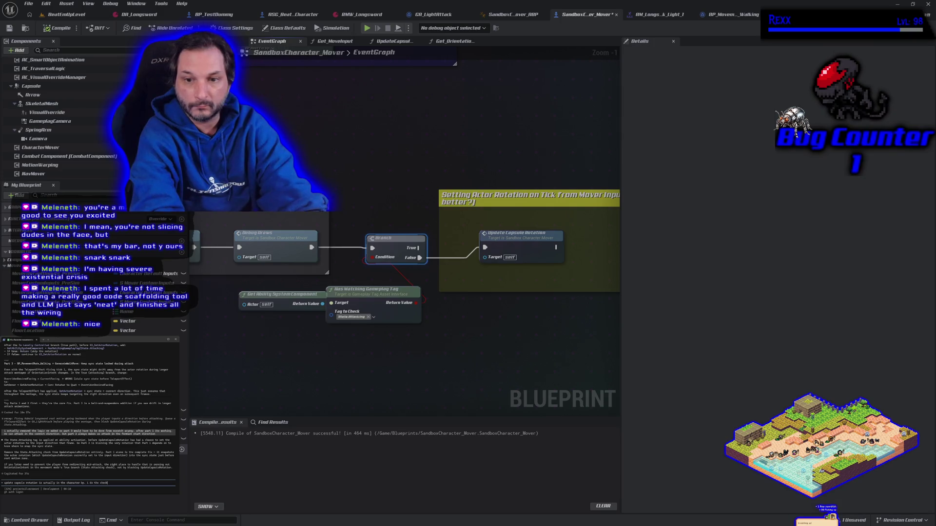
text(for the tr)
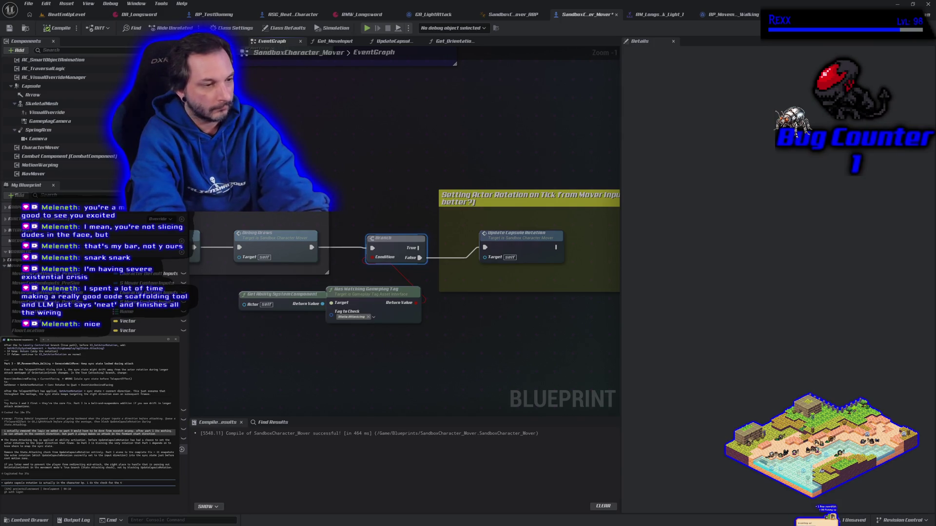
text(g with branch)
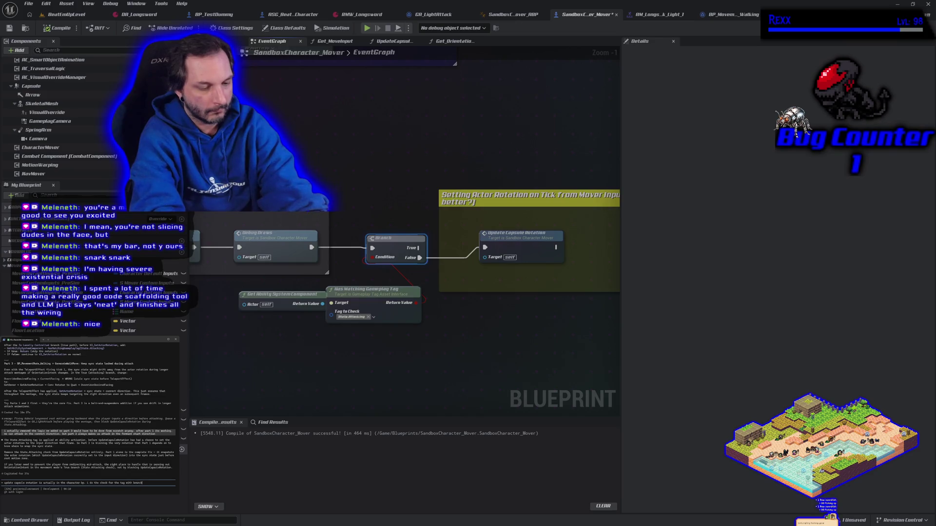
text( anght before that)
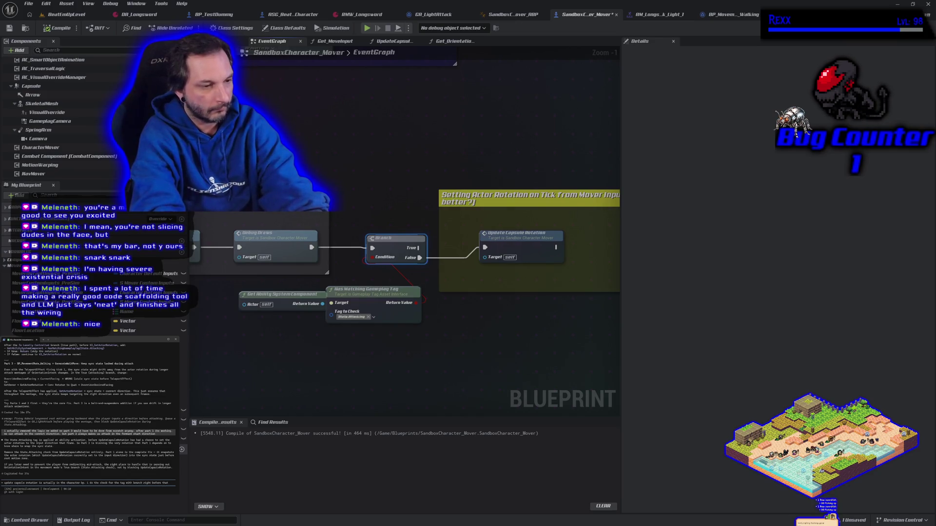
key(Return)
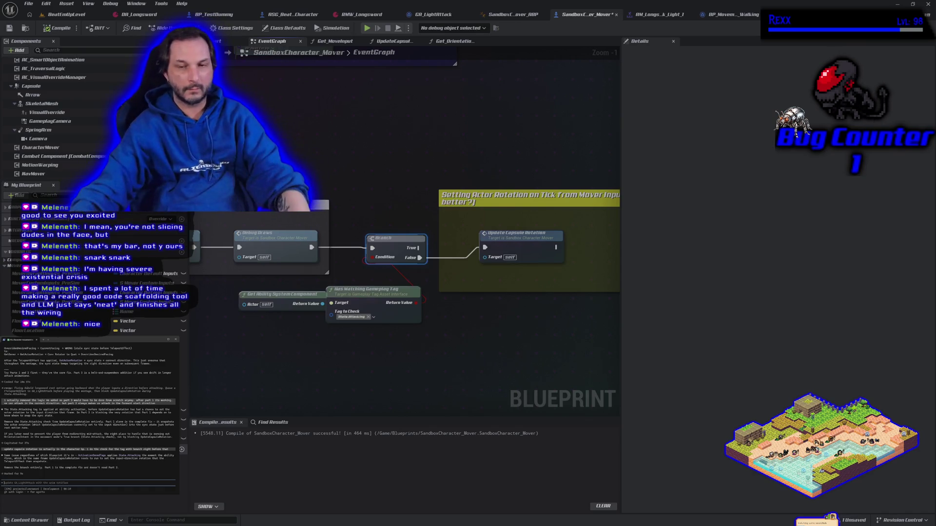
Step: Wire Debug Draws directly into Update Capsule Rotation, detach the Branch, then compile and save
drag(312, 248, 485, 247)
drag(395, 250, 401, 347)
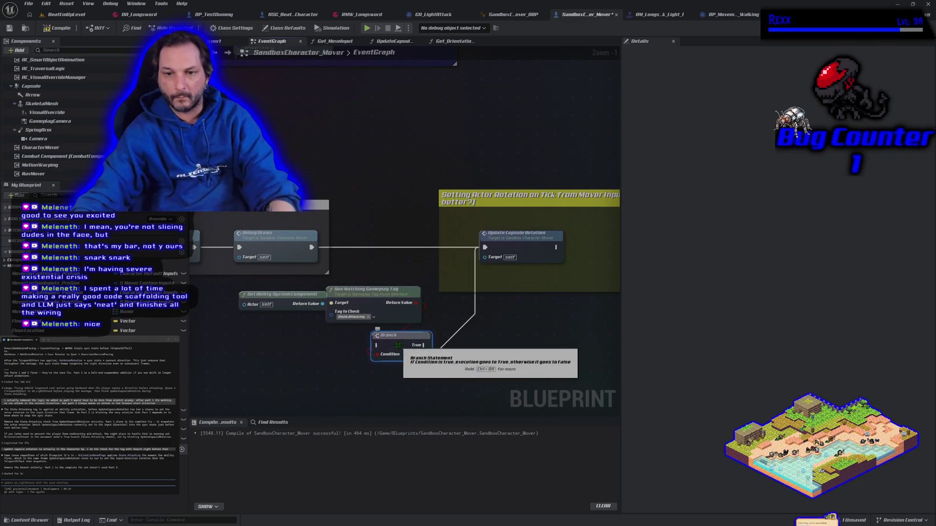
alt+click(425, 355)
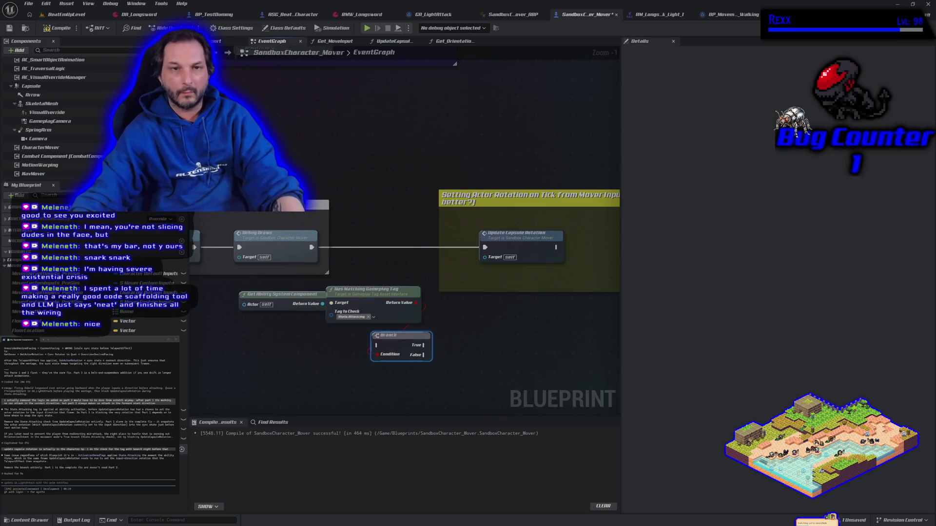
click(58, 28)
click(9, 27)
Step: Play-test BeatEmUpLevel, moving the character left and right, then stop the session
click(66, 14)
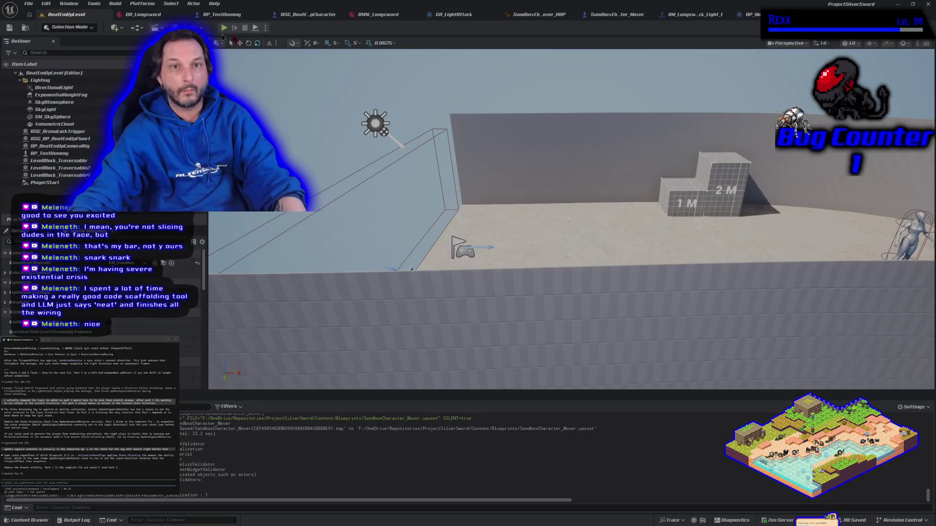
click(224, 28)
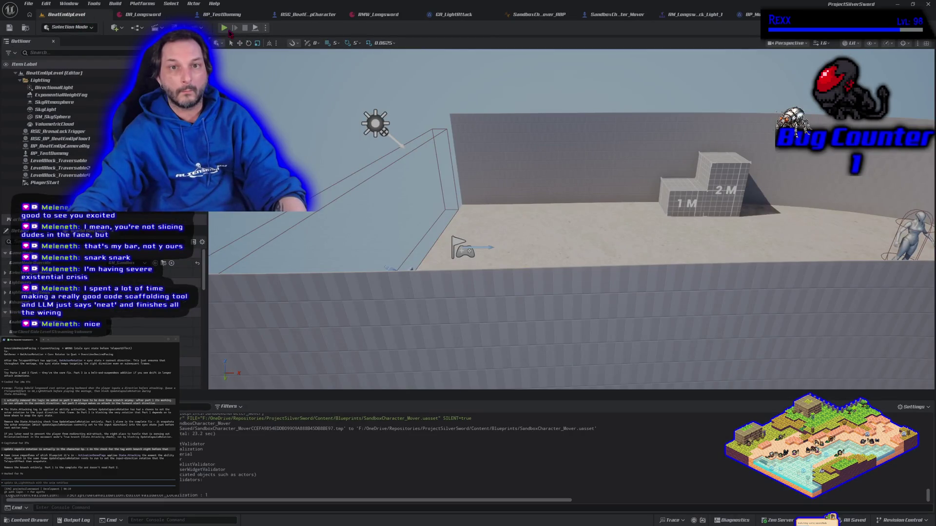
key(a)
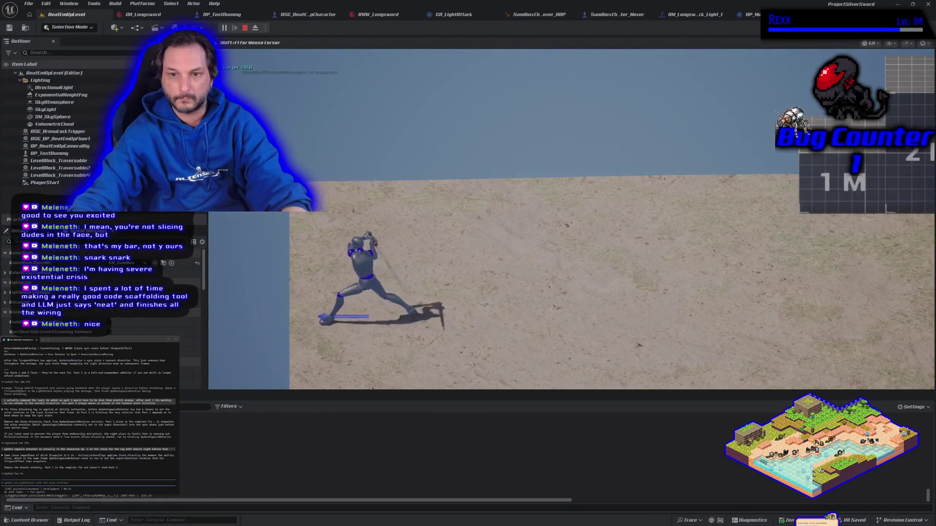
key(d)
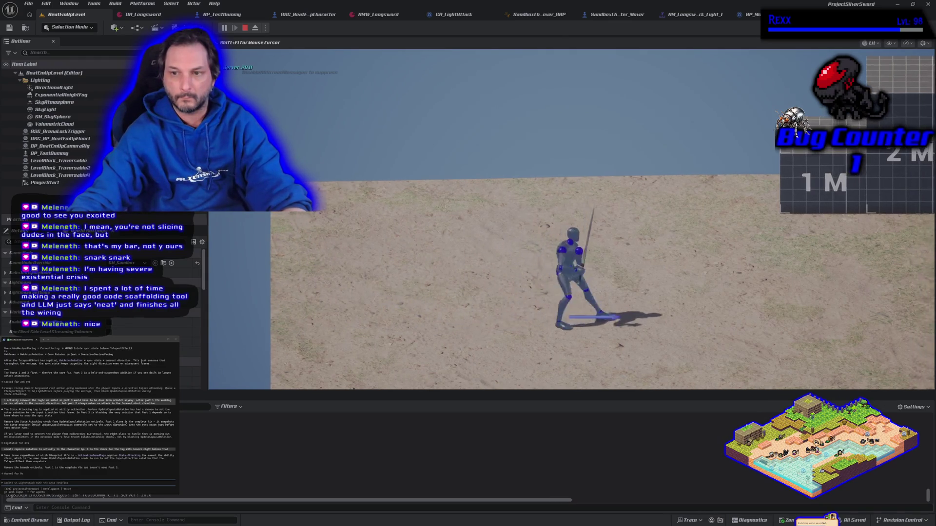
key(Escape)
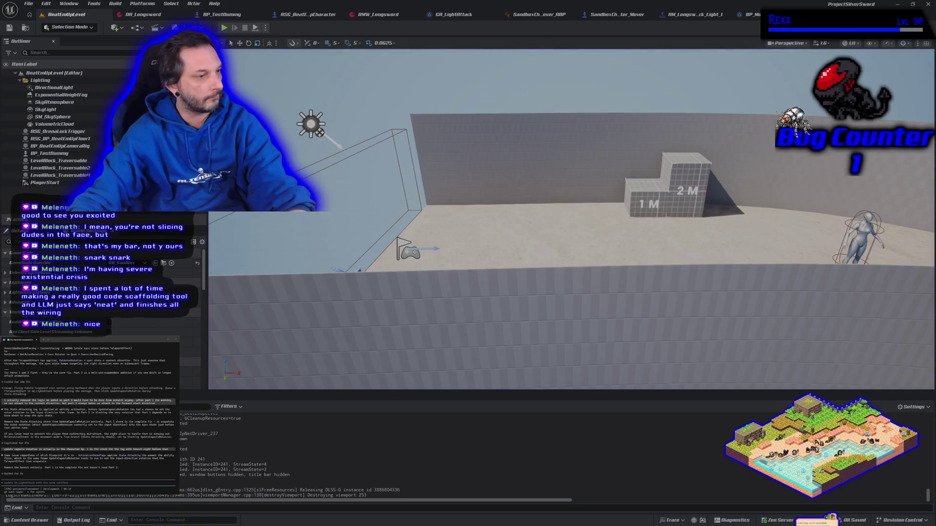
click(14, 483)
Step: Tell the assistant the character can still change rotation during the attack
text(but now)
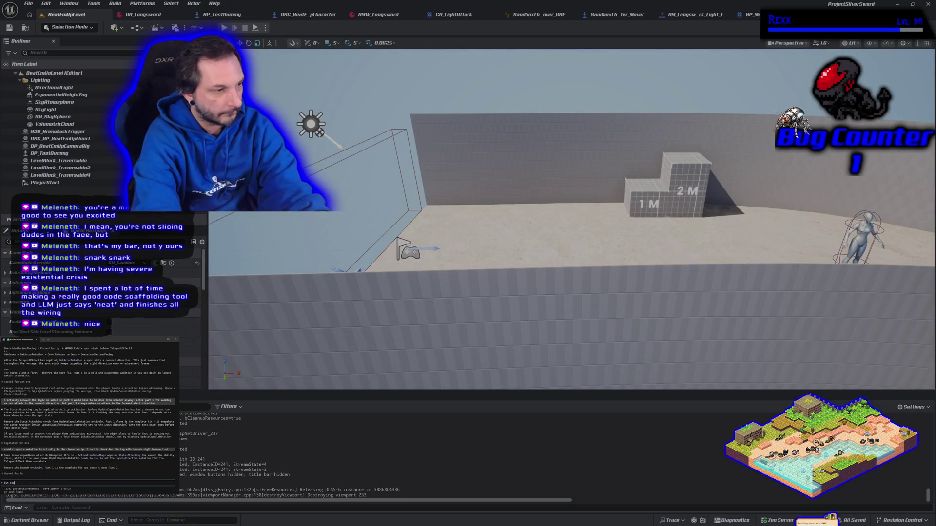
text( you can anap to)
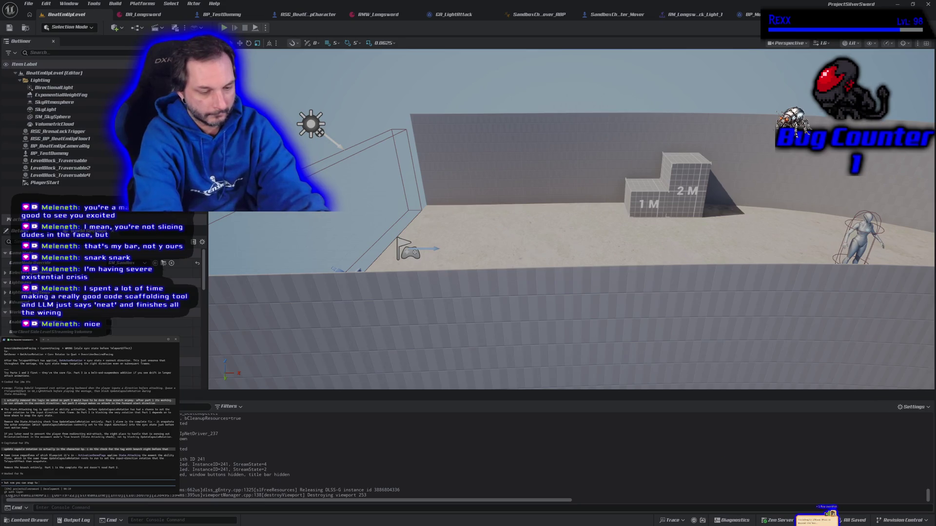
text( rotationer yo)
text(u )
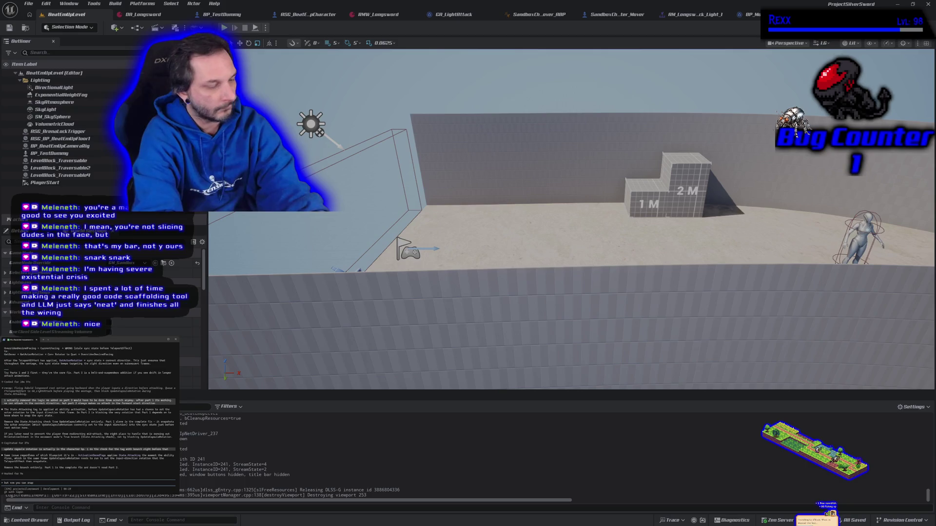
text( the )
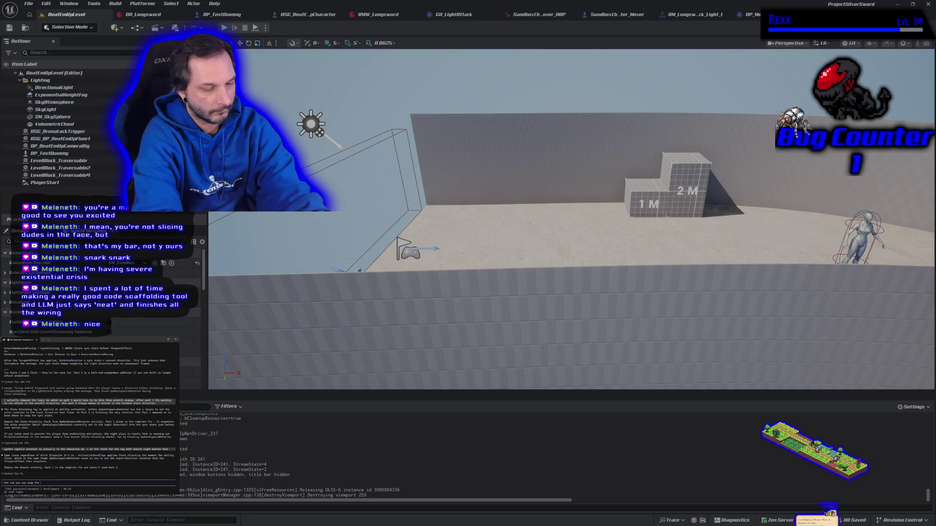
text(rotation during the attack)
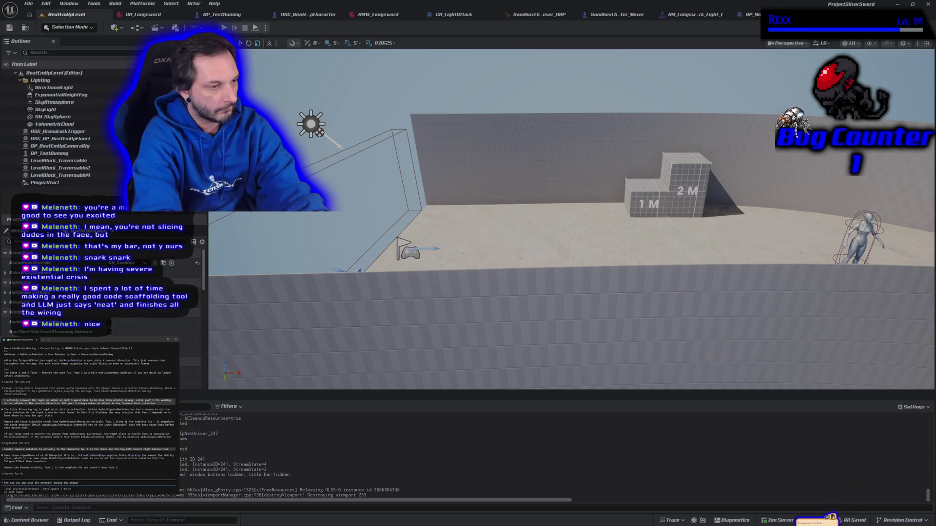
key(Return)
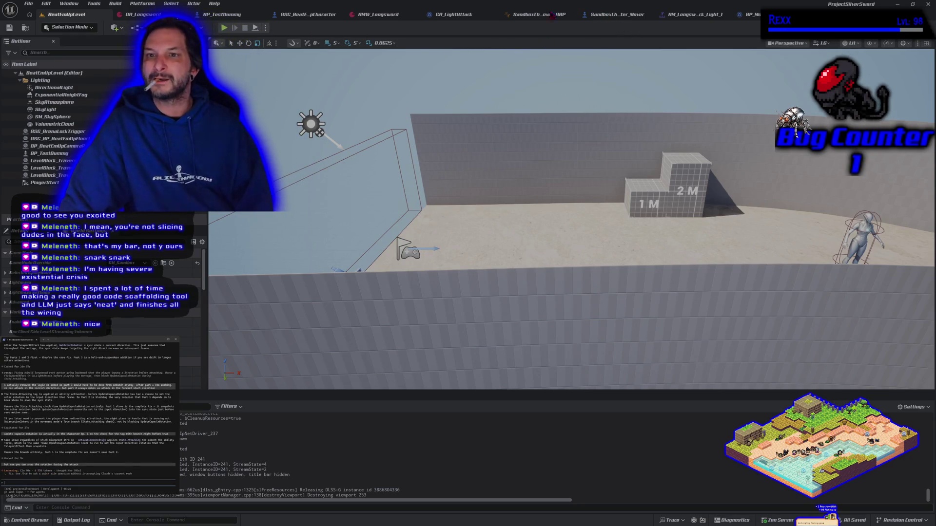
click(453, 14)
Step: Zoom the GA_LightAttack EventGraph out to Zoom -3 to review its facing logic
scroll(342, 217, down, 2)
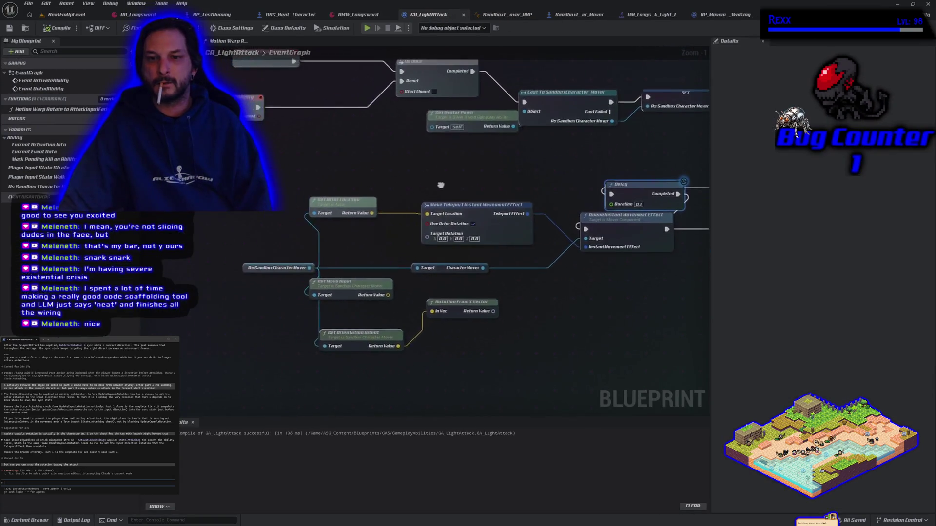
scroll(449, 220, down, 1)
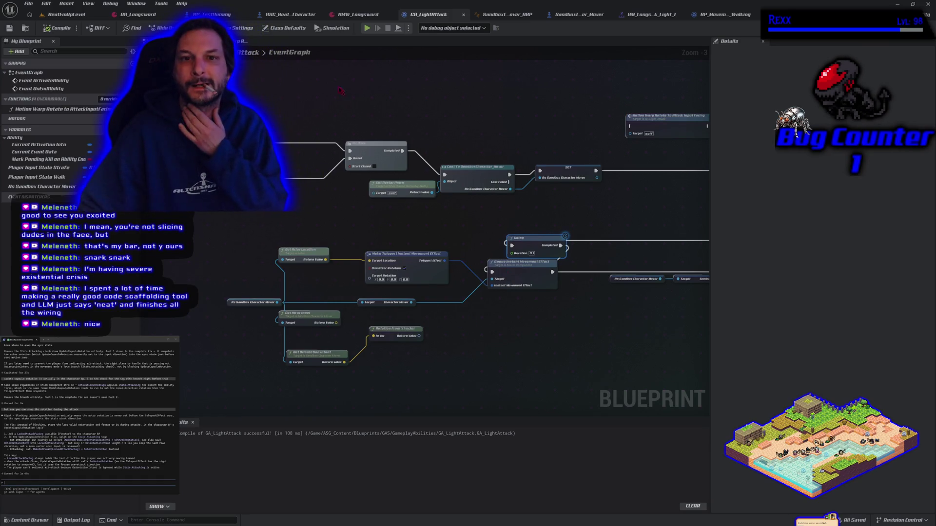
click(579, 14)
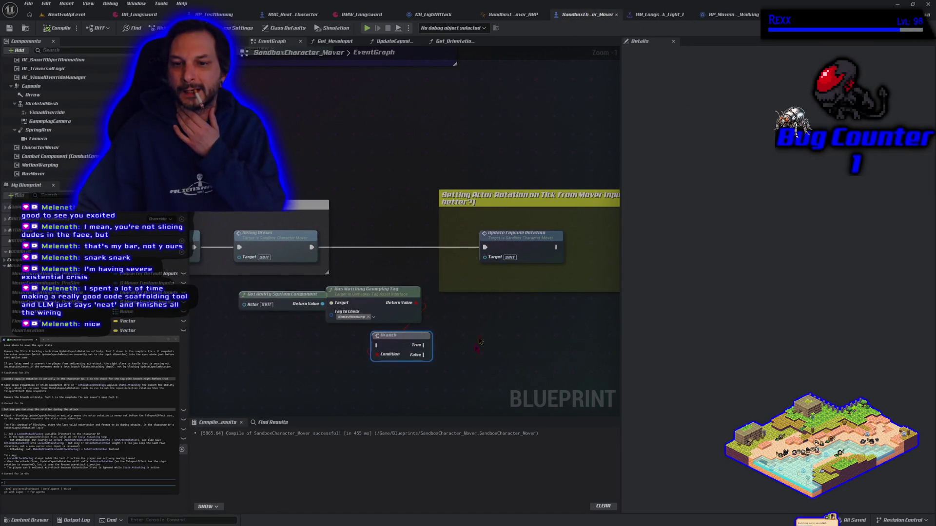
Step: Marquee-select the three loose tag-check and Branch nodes and delete them
mouse_move(400, 390)
mouse_down()
mouse_move(331, 312)
mouse_move(298, 297)
mouse_up()
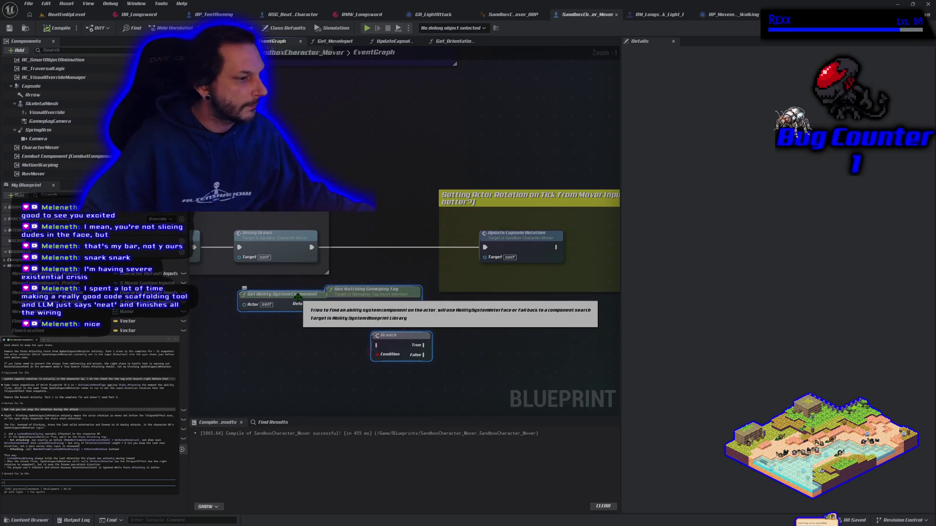
mouse_move(510, 341)
mouse_down()
mouse_move(481, 329)
mouse_move(328, 329)
mouse_move(449, 345)
mouse_up()
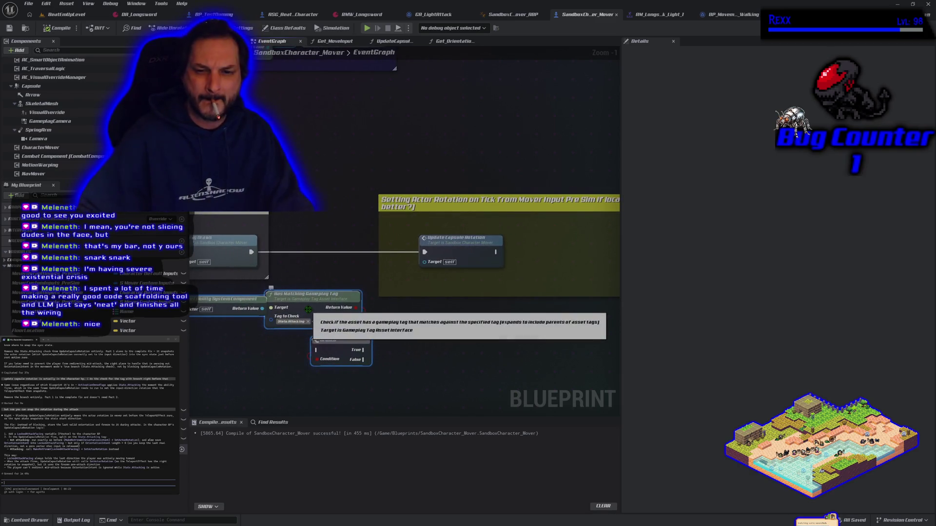
drag(308, 309, 378, 375)
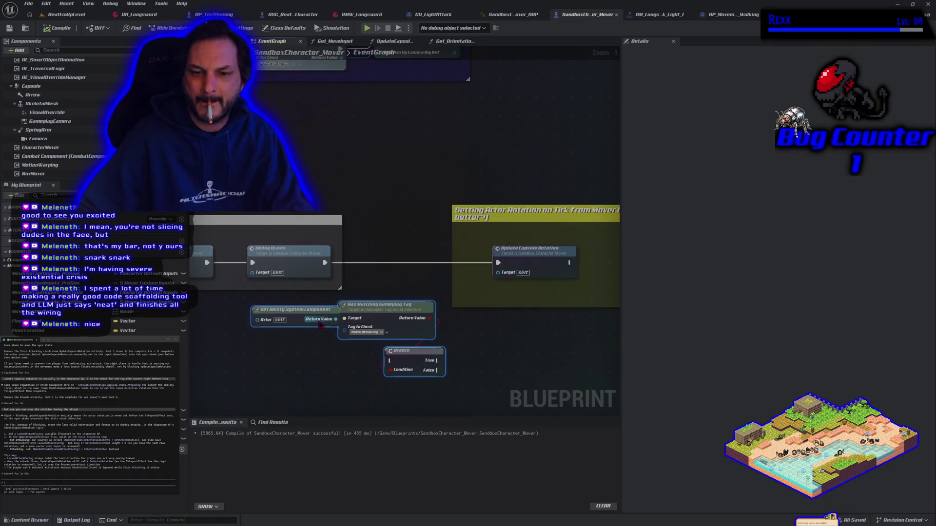
key(Delete)
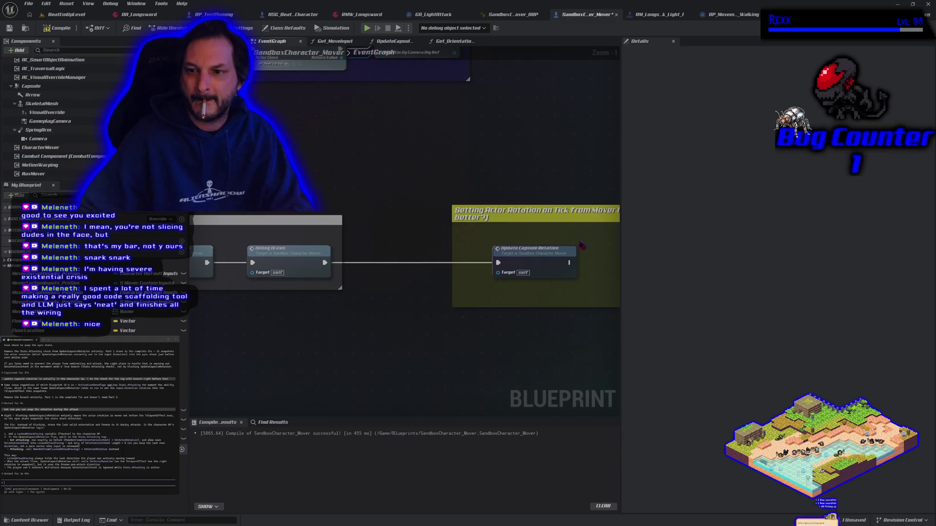
Step: In UpdateCapsuleRotation, shift the entry, Is Locally Controlled and Branch nodes left to make room
double_click(572, 249)
scroll(410, 269, down, 1)
drag(411, 269, 224, 259)
mouse_move(471, 244)
mouse_down()
mouse_move(560, 280)
mouse_move(348, 262)
mouse_move(341, 253)
mouse_up()
click(284, 313)
drag(259, 265, 225, 275)
drag(336, 253, 289, 253)
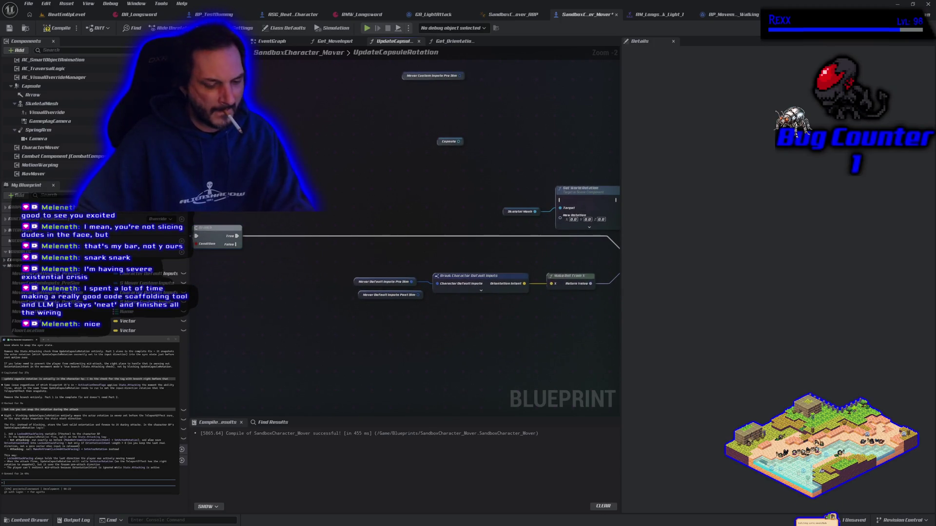
Step: Insert the State.Attacking tag-check Branch after Is Locally Controlled, its False output driving Set Actor Rotation
key(ctrl+z)
click(307, 224)
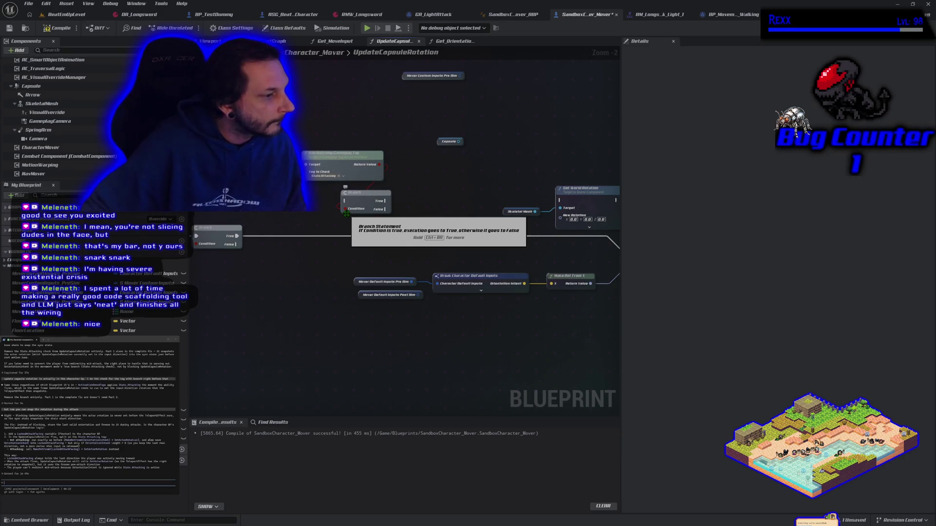
drag(316, 221, 405, 200)
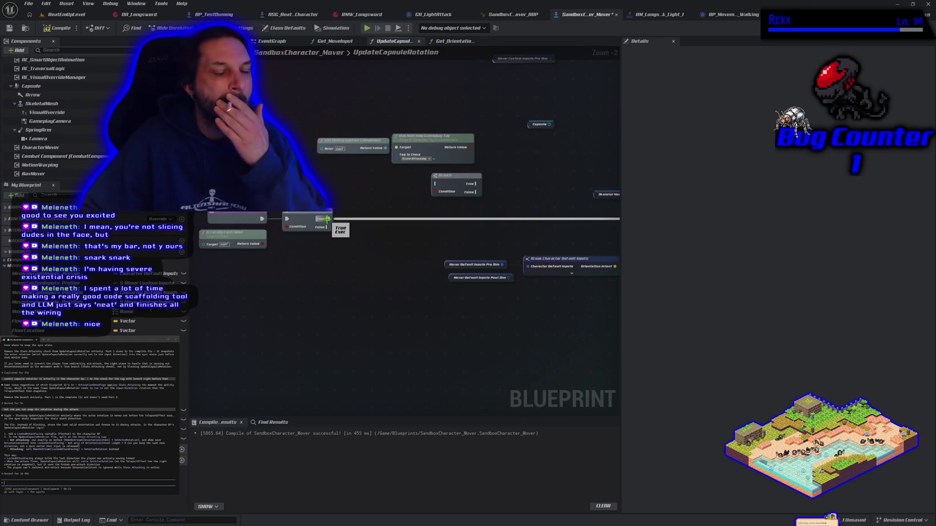
mouse_move(327, 219)
mouse_down()
mouse_move(441, 163)
mouse_move(435, 183)
mouse_move(476, 221)
mouse_up()
drag(435, 139, 404, 230)
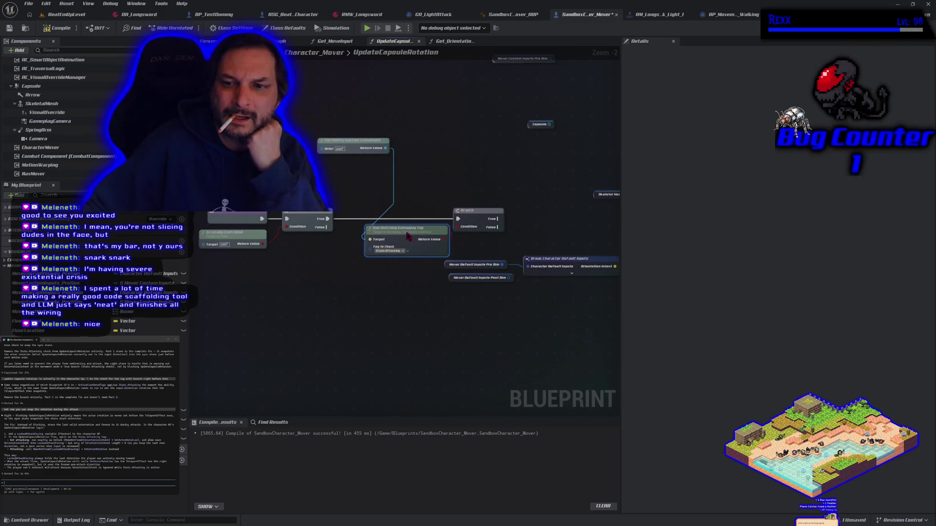
mouse_move(353, 141)
mouse_down()
mouse_move(315, 247)
mouse_move(239, 265)
mouse_up()
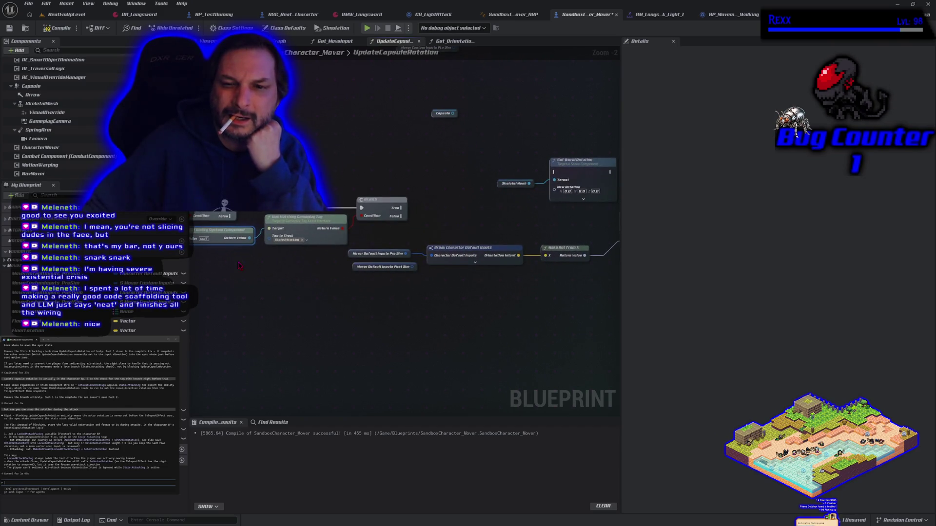
mouse_move(383, 303)
mouse_down()
mouse_move(269, 294)
mouse_move(367, 323)
mouse_up()
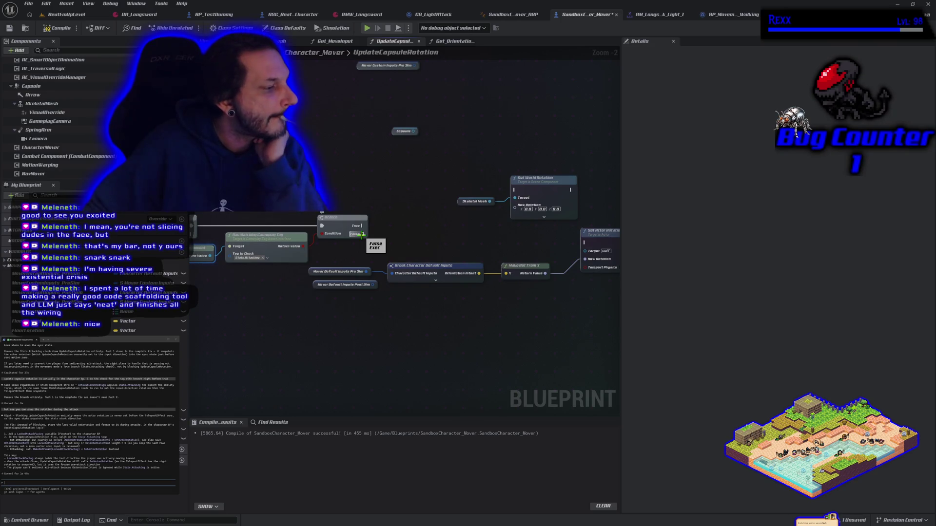
mouse_move(362, 236)
mouse_down()
mouse_move(439, 258)
mouse_move(534, 261)
mouse_move(590, 247)
mouse_up()
Step: Delete the Get World Rotation and Skeletal Mesh nodes
drag(468, 327, 372, 314)
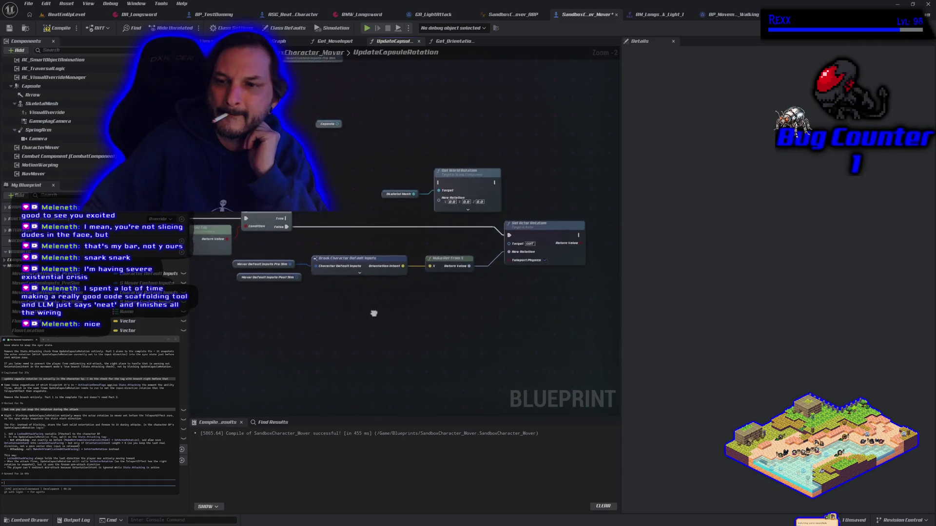
drag(424, 193, 441, 202)
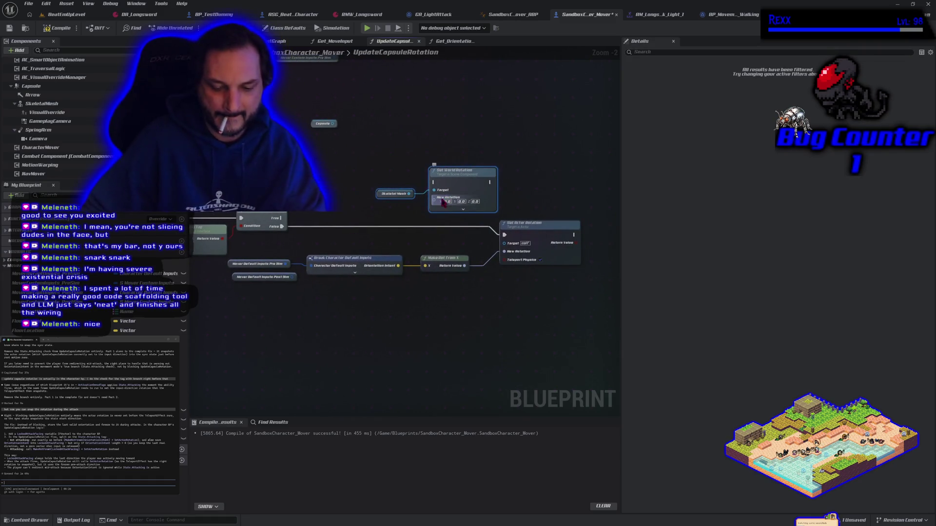
key(Delete)
mouse_move(356, 160)
mouse_down()
mouse_move(379, 213)
mouse_move(415, 143)
mouse_up()
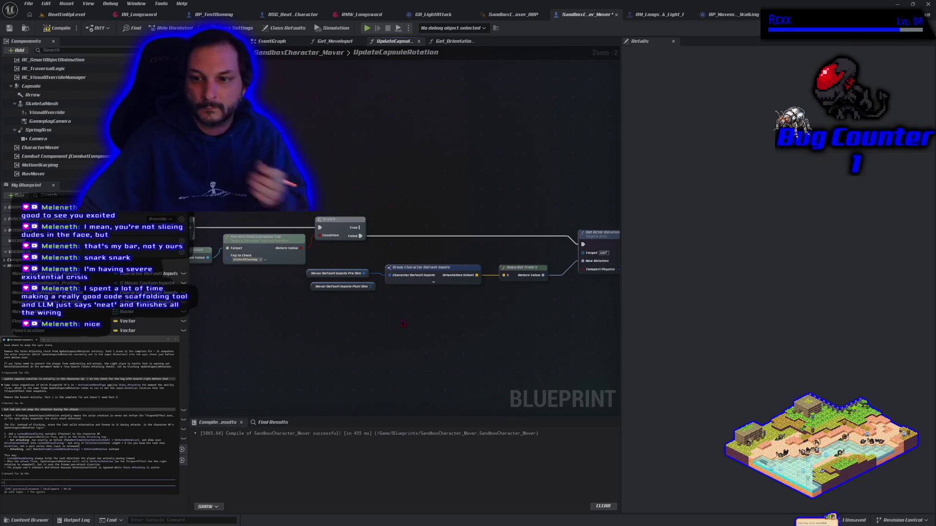
Step: Promote Orientation Intent to a new LockedAttackFacing variable and compile the blueprint
drag(400, 319, 314, 332)
mouse_move(421, 295)
mouse_down()
mouse_move(537, 227)
mouse_move(556, 243)
mouse_up()
drag(389, 286, 405, 283)
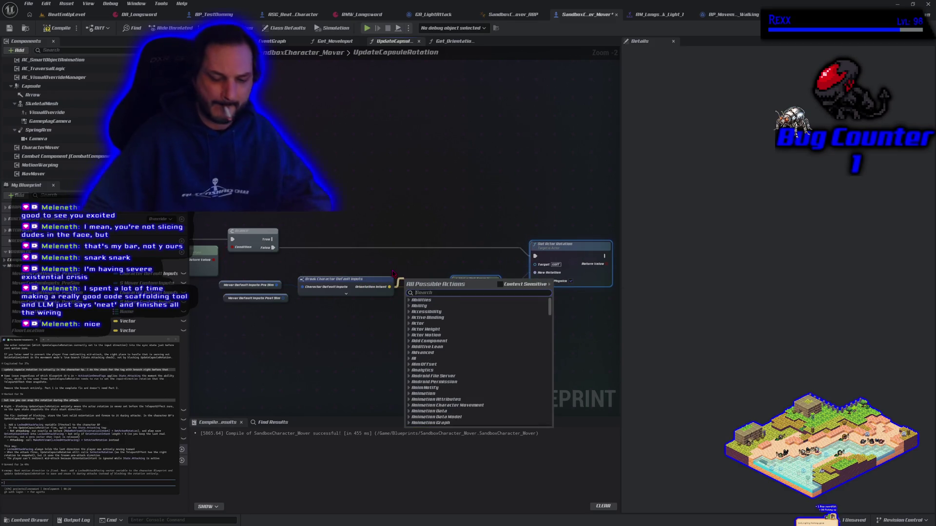
text(promo)
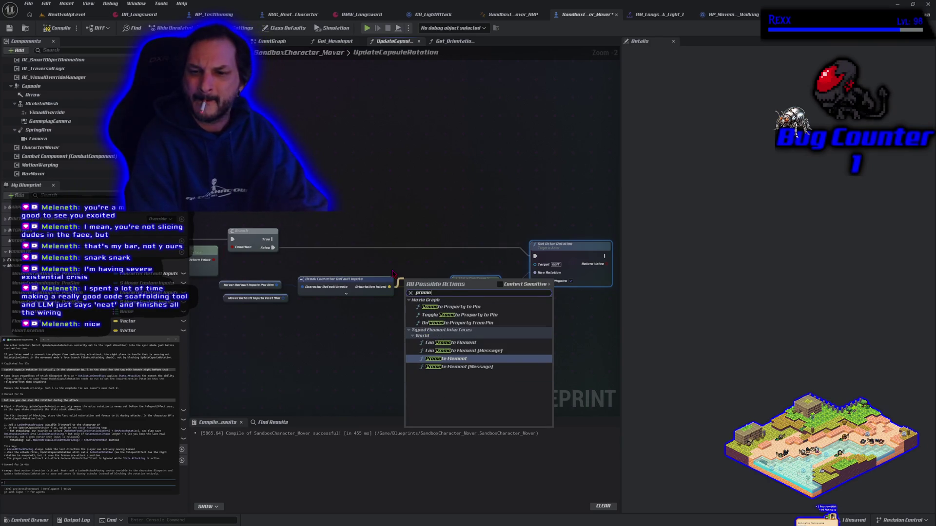
click(379, 357)
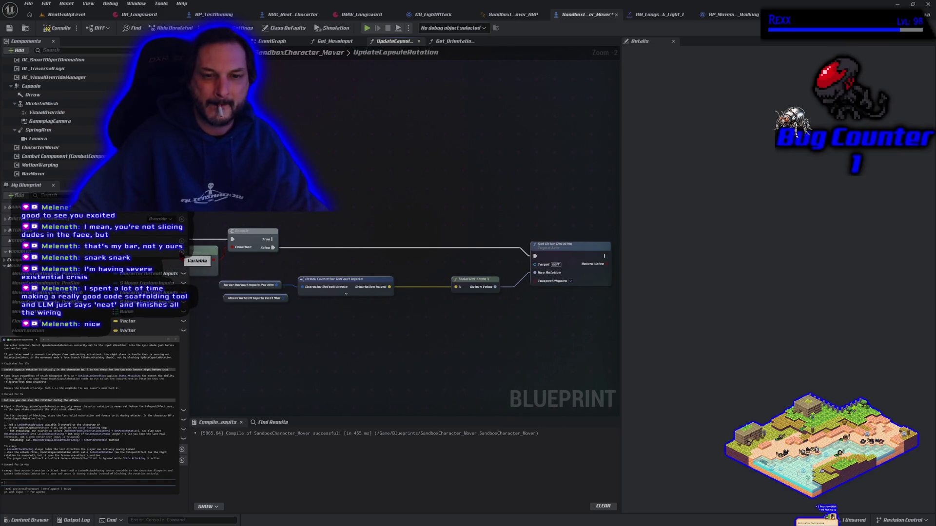
click(204, 253)
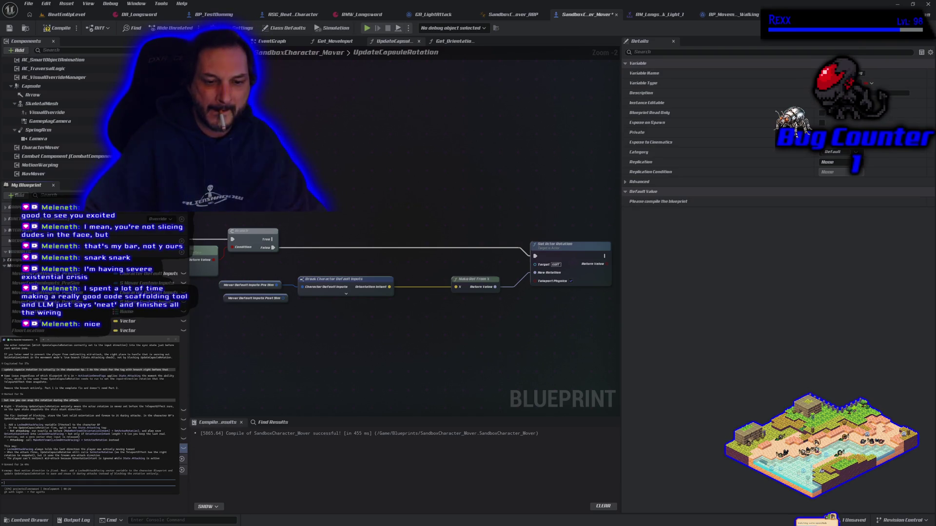
click(55, 28)
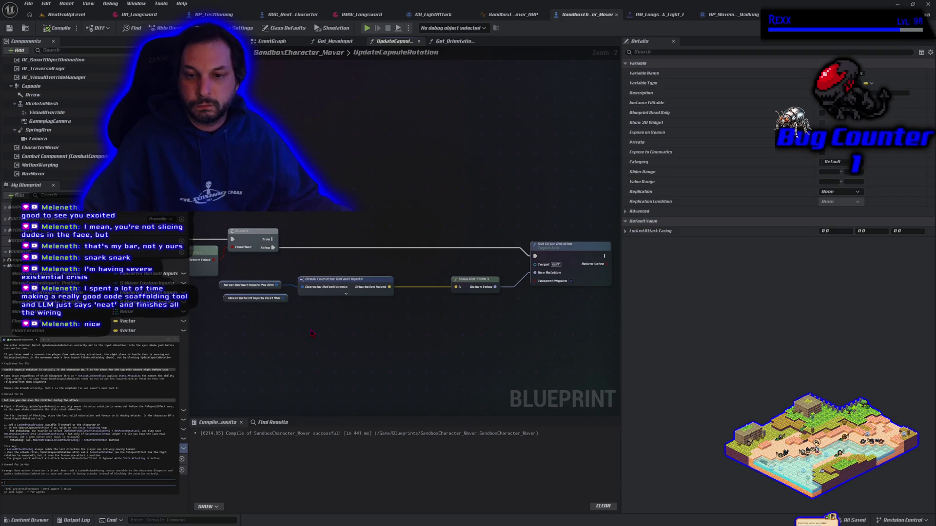
Step: Add a SET Locked Attack Facing node and route the Branch False output into it
mouse_move(184, 448)
mouse_down()
mouse_move(387, 372)
mouse_move(423, 307)
mouse_move(391, 287)
mouse_move(429, 254)
mouse_up()
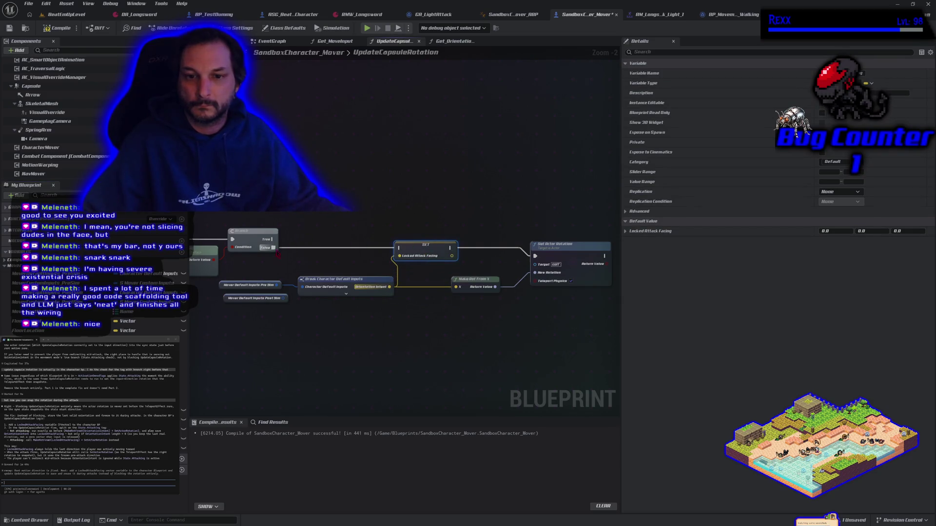
drag(272, 247, 379, 265)
key(Escape)
drag(407, 324, 321, 315)
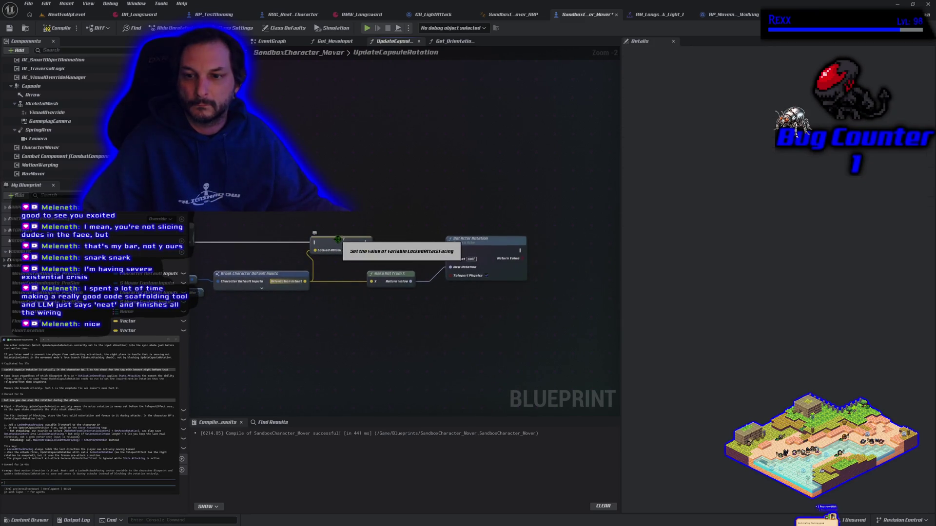
drag(323, 214, 401, 222)
drag(266, 250, 528, 258)
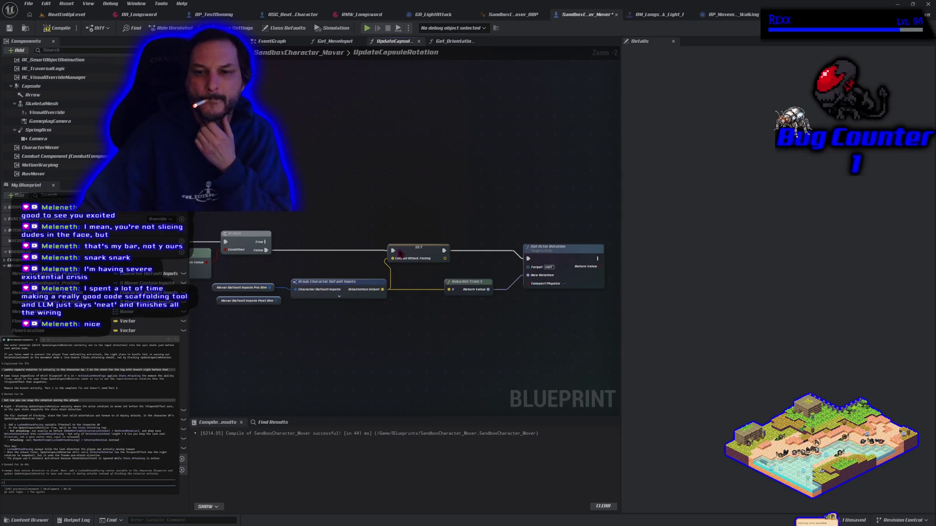
drag(425, 221, 606, 303)
drag(527, 262, 575, 262)
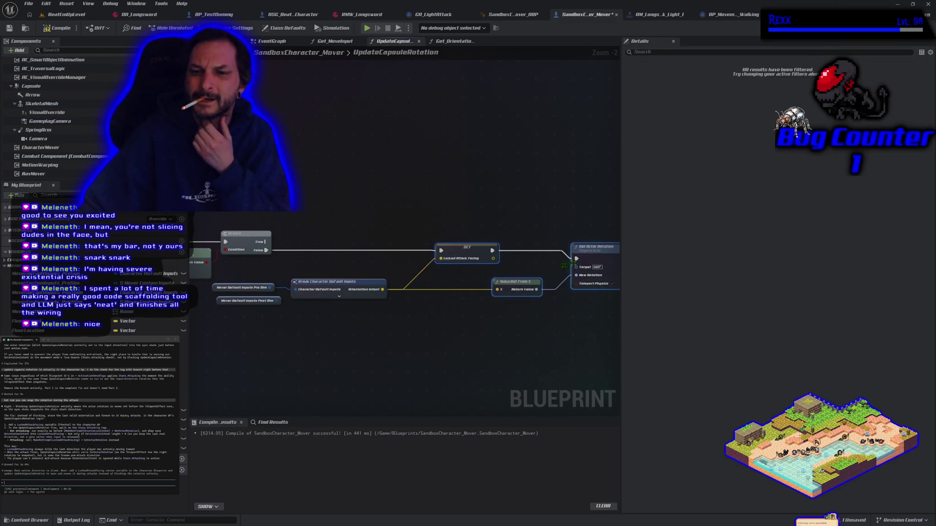
mouse_move(375, 292)
mouse_down()
mouse_move(390, 249)
mouse_move(381, 236)
mouse_up()
text(<)
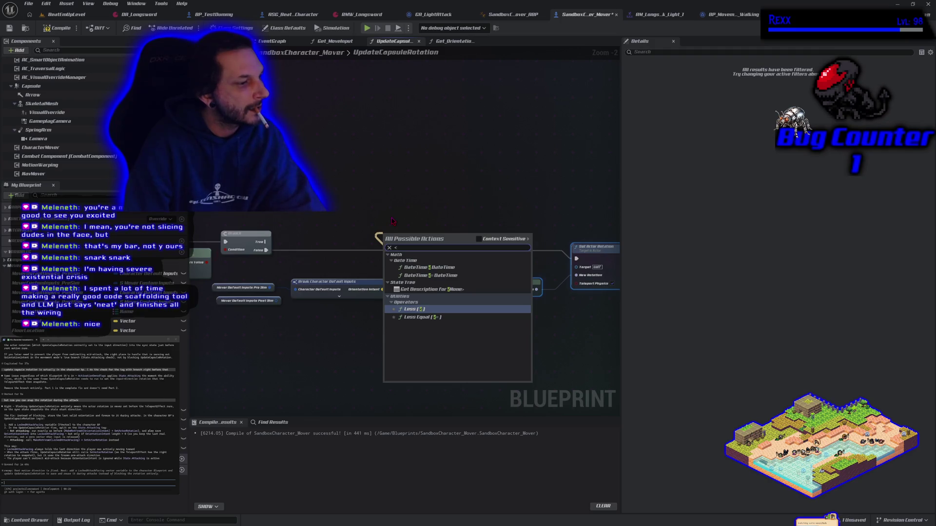
key(BackSpace)
text(>)
key(Return)
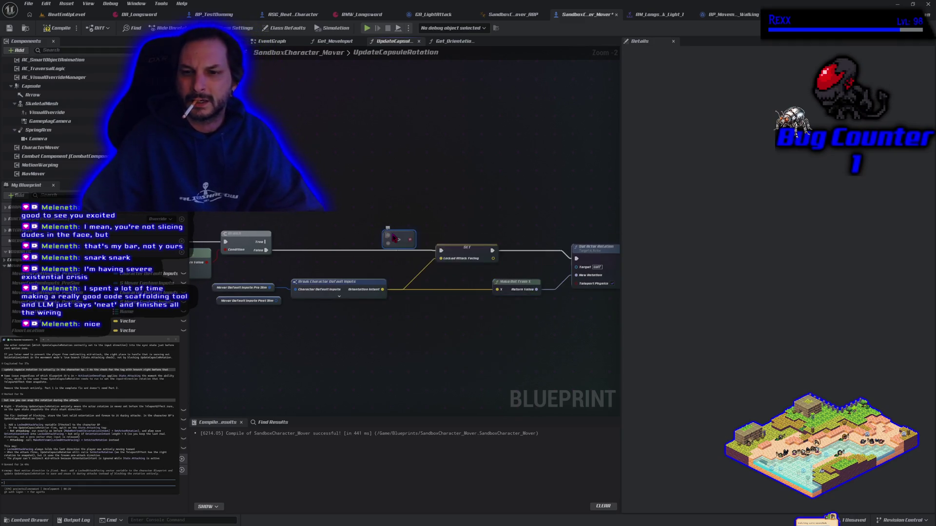
key(Delete)
drag(382, 289, 385, 215)
text(greater)
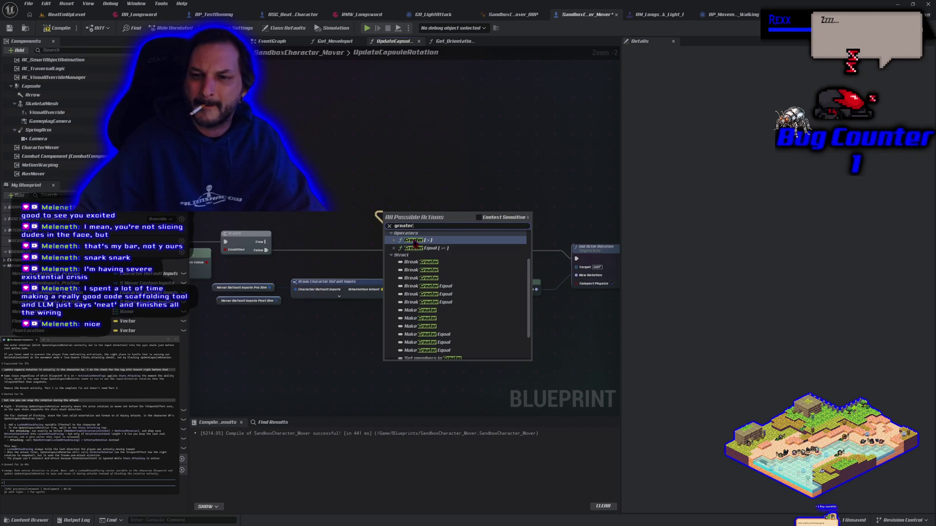
click(415, 242)
key(Delete)
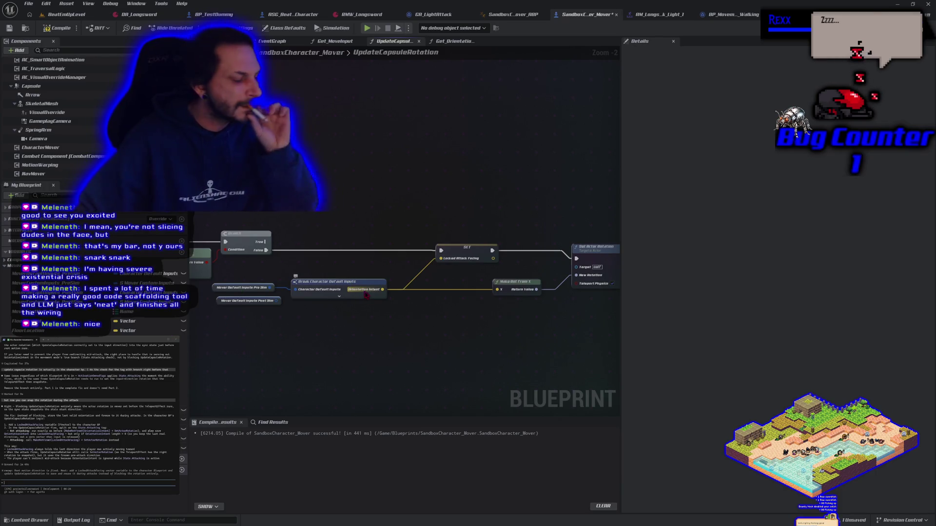
drag(382, 290, 367, 209)
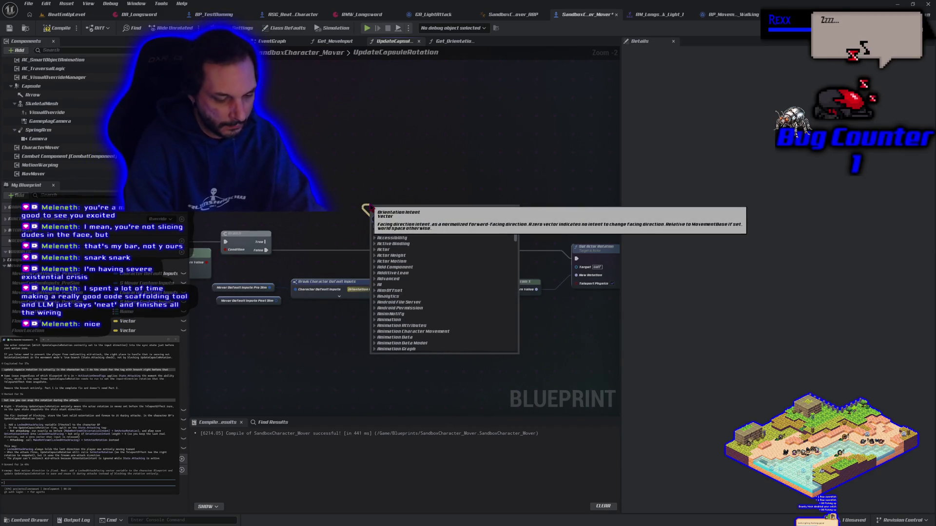
text(greater)
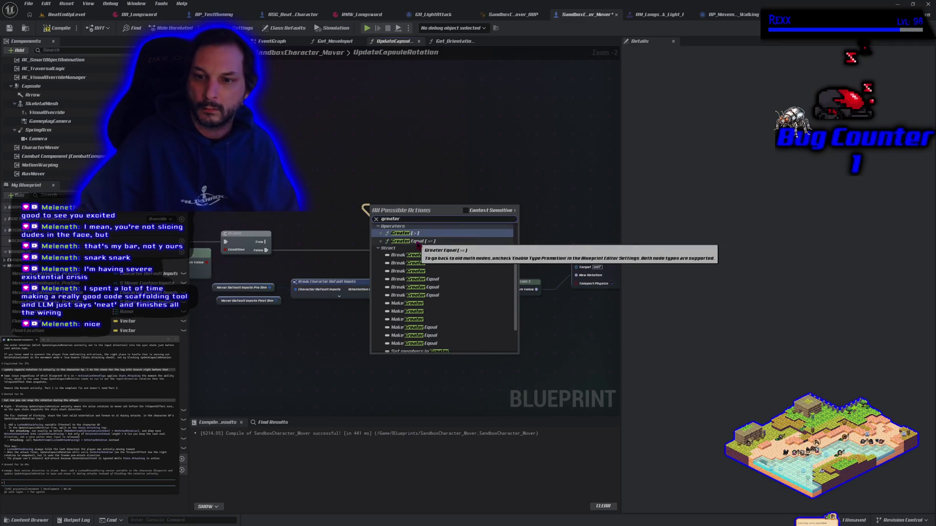
scroll(437, 288, down, 3)
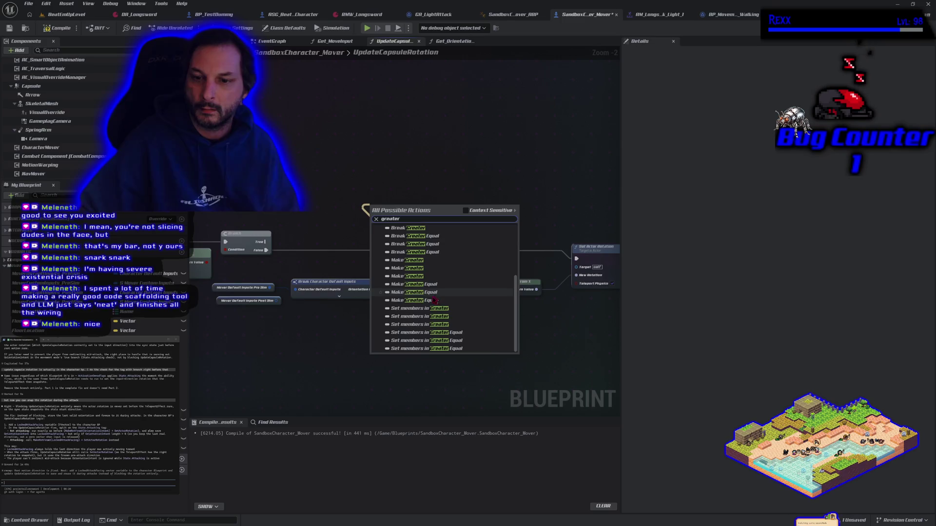
scroll(428, 303, up, 5)
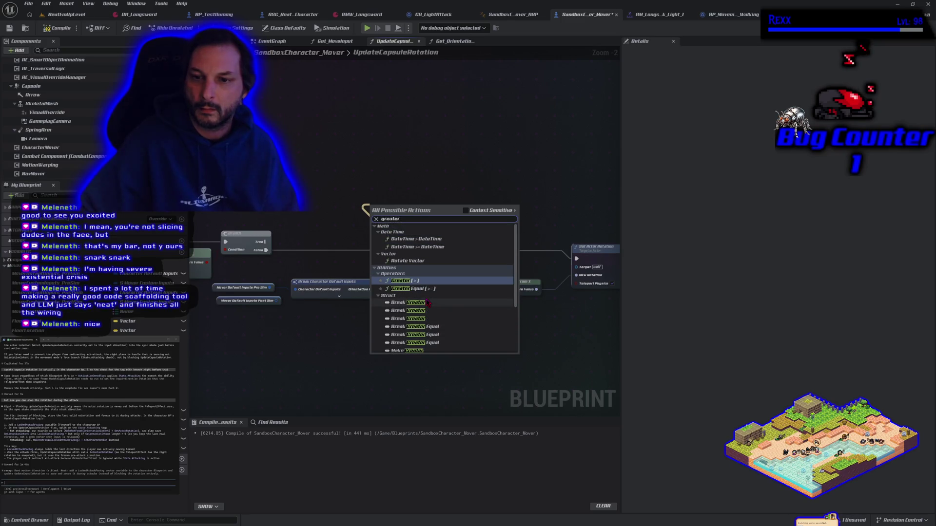
click(423, 289)
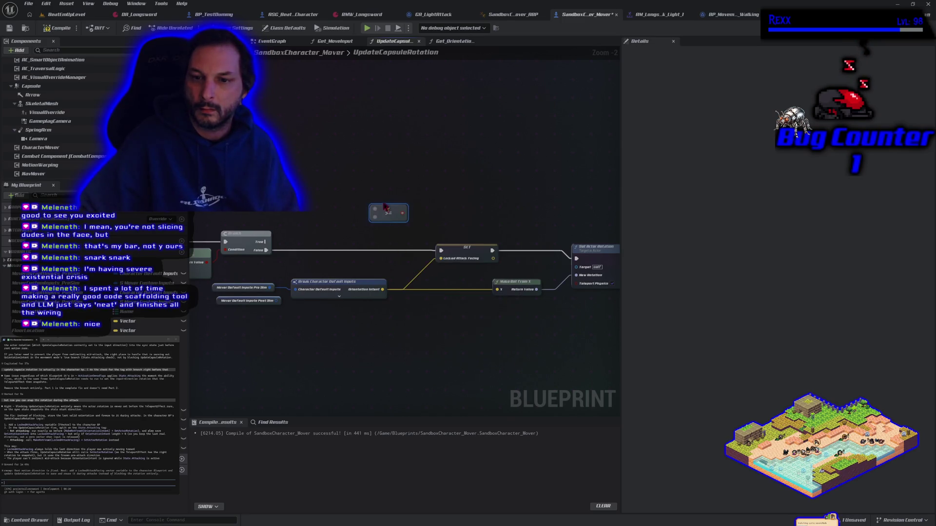
key(Delete)
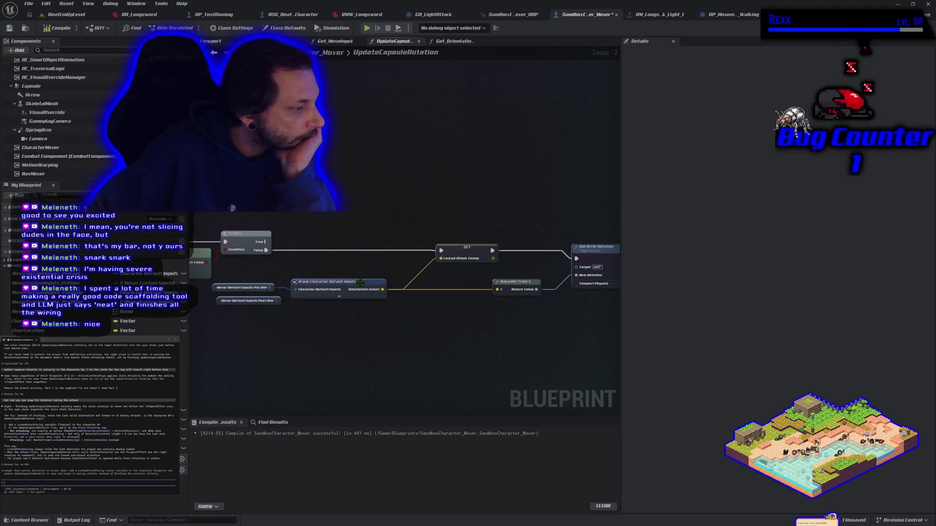
mouse_move(336, 302)
mouse_down()
mouse_move(330, 326)
mouse_move(360, 320)
mouse_move(292, 319)
mouse_up()
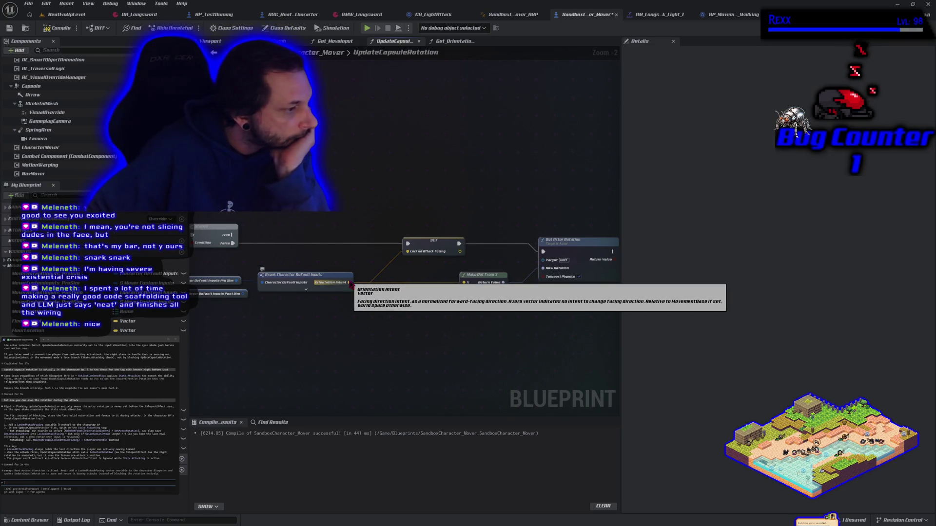
Step: Add a Vector Length node from Orientation Intent feeding a Float > Float comparison
mouse_move(351, 284)
mouse_down()
mouse_move(376, 275)
mouse_move(344, 218)
mouse_up()
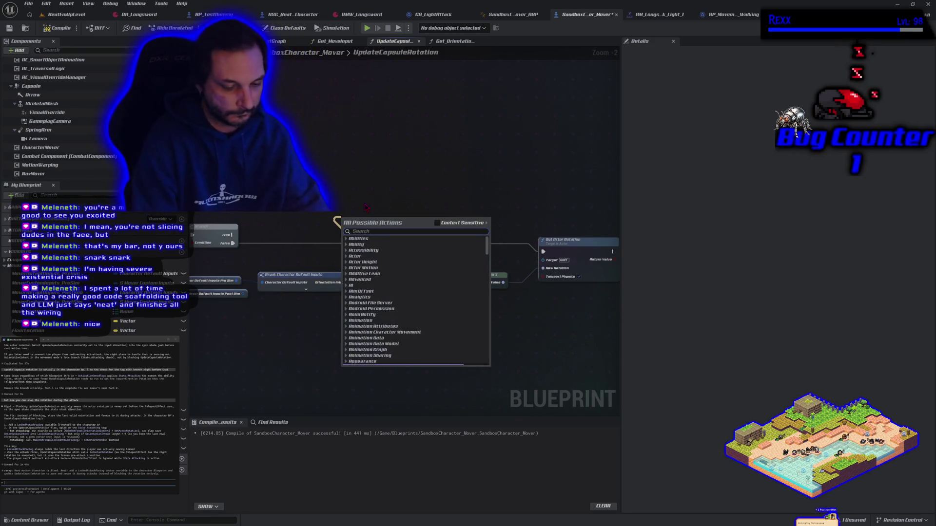
text(length)
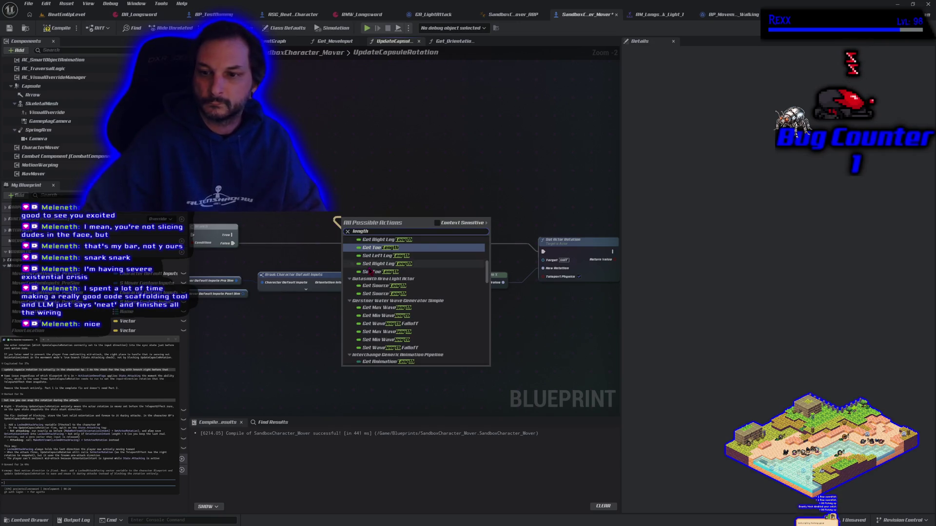
scroll(370, 271, down, 5)
scroll(370, 271, up, 5)
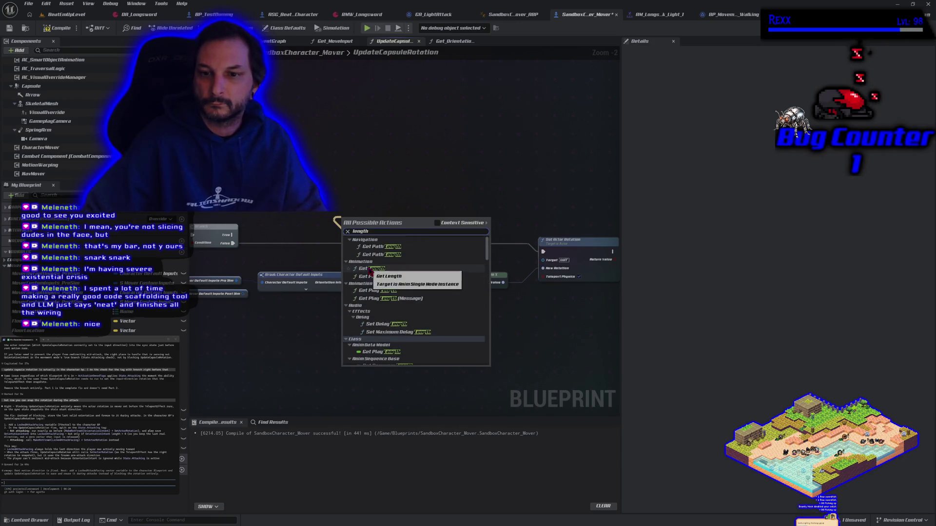
mouse_move(487, 246)
mouse_down()
mouse_move(488, 336)
mouse_move(490, 304)
mouse_up()
scroll(454, 330, up, 5)
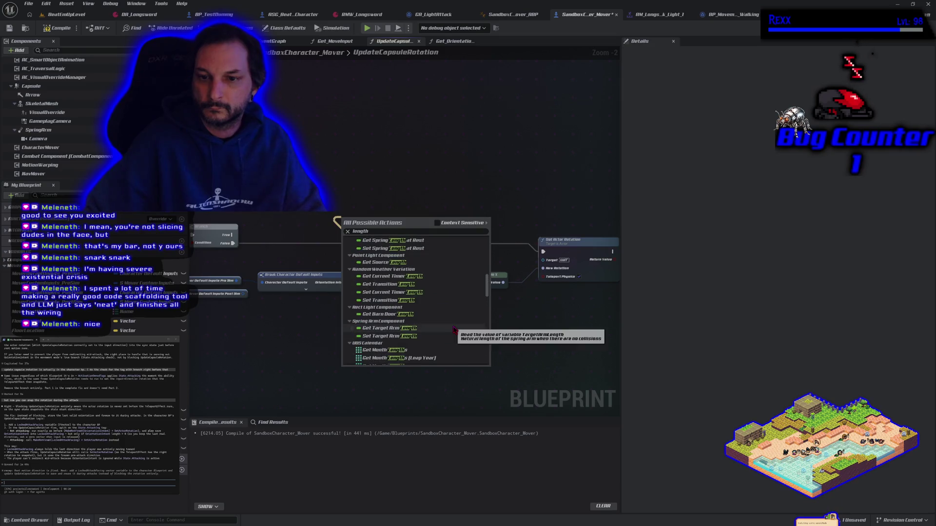
click(437, 223)
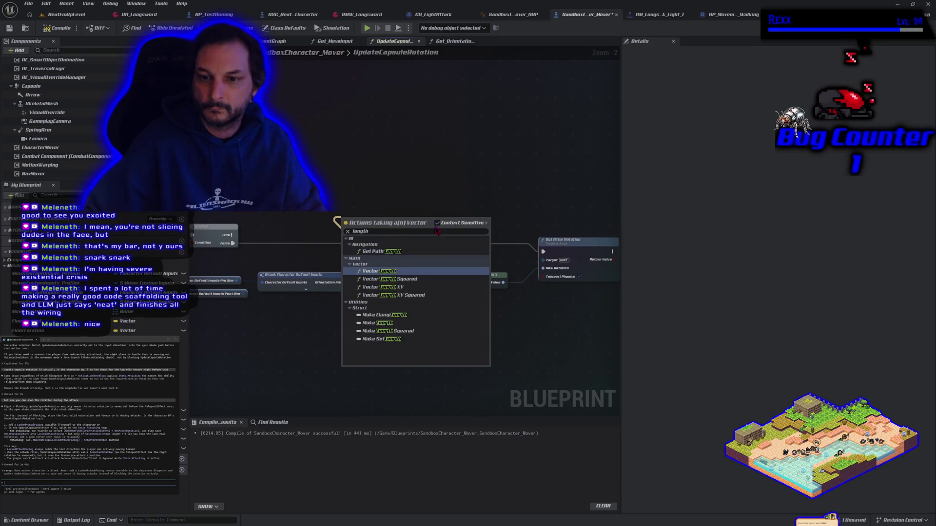
click(407, 272)
drag(385, 225, 407, 220)
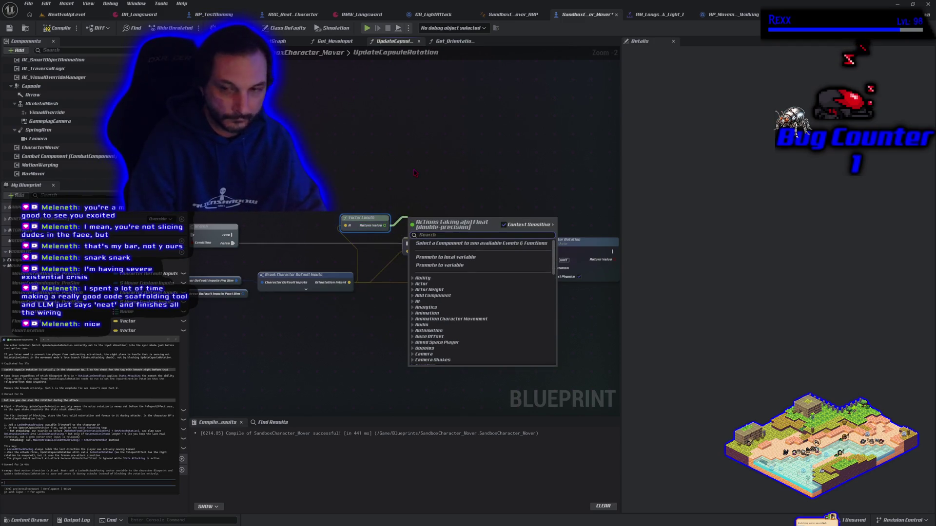
text(>)
key(Return)
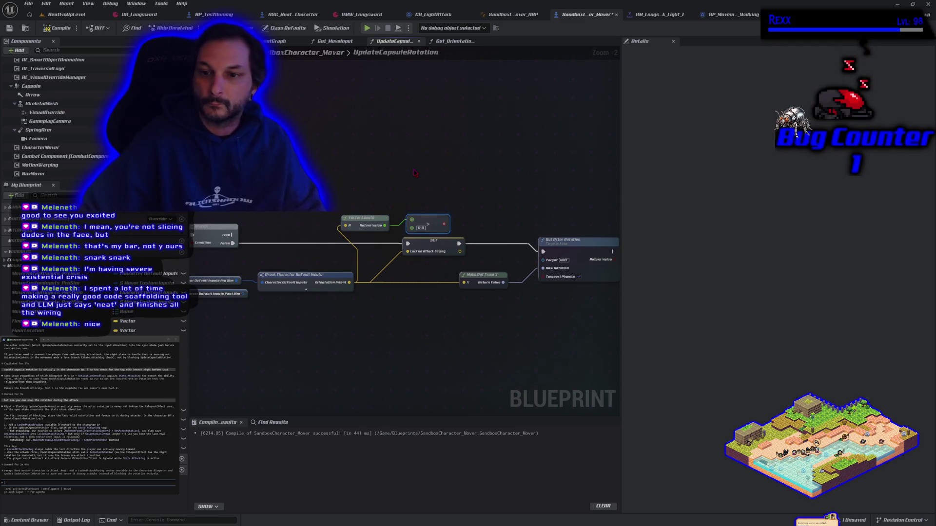
click(445, 191)
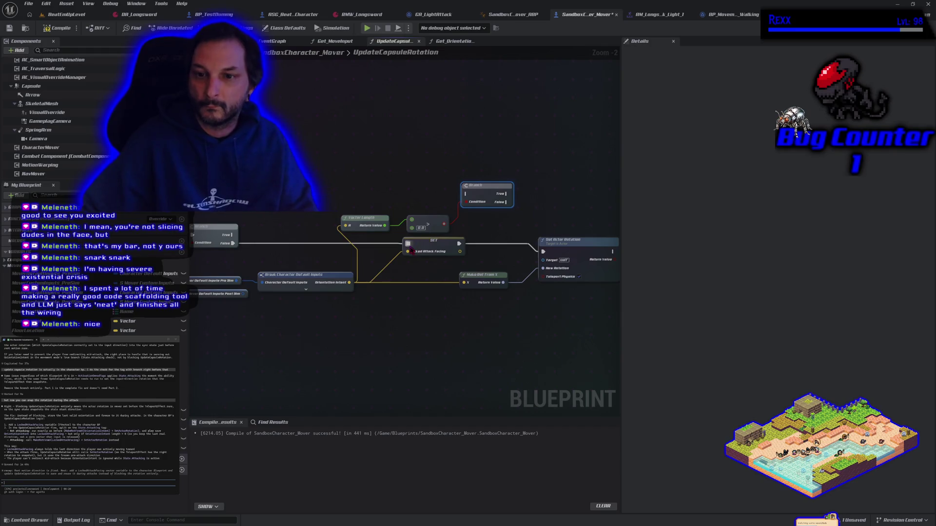
Step: Shift the SET, Subtract and Set Actor Rotation nodes right to make room for the Branch
scroll(308, 292, down, 2)
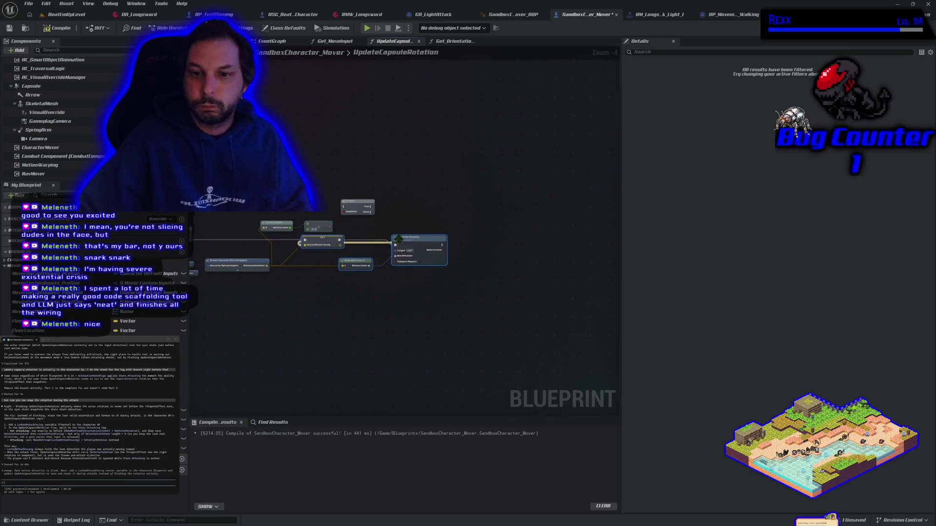
click(317, 287)
drag(417, 236, 548, 244)
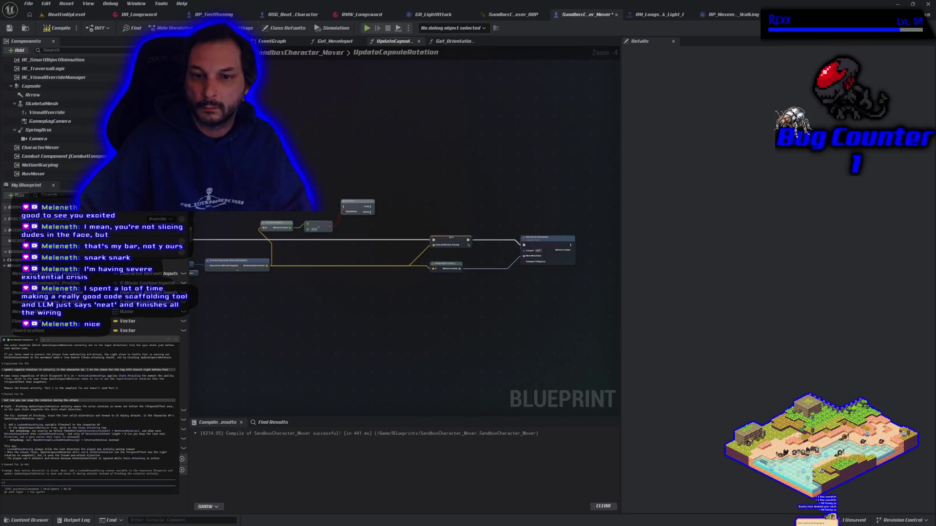
click(357, 205)
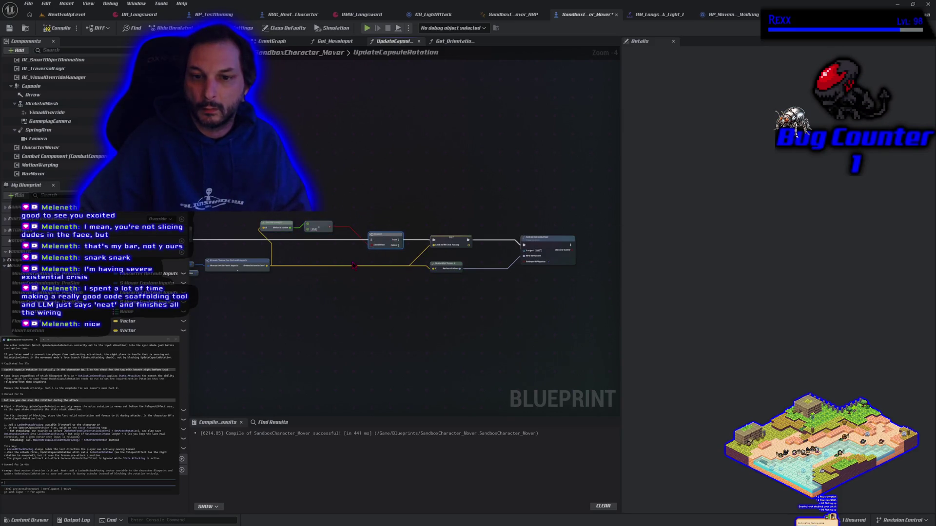
drag(318, 254, 355, 256)
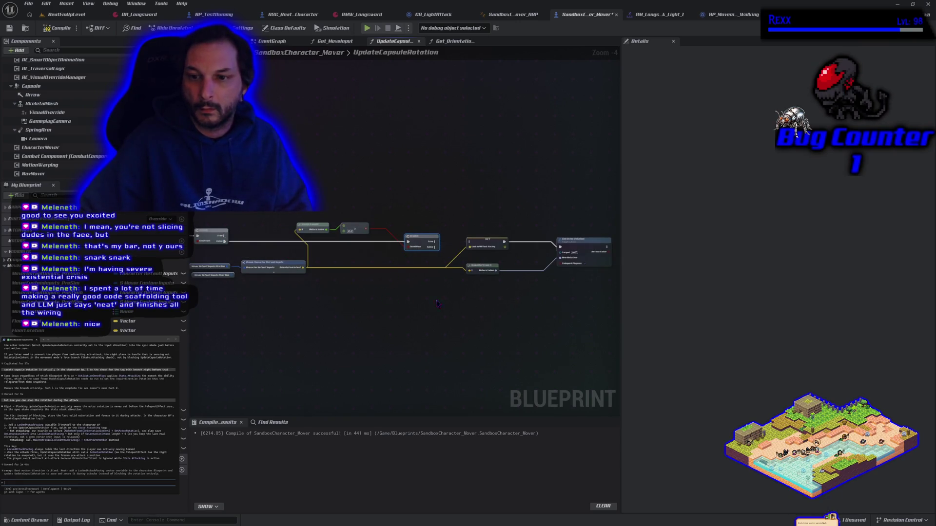
drag(437, 304, 404, 291)
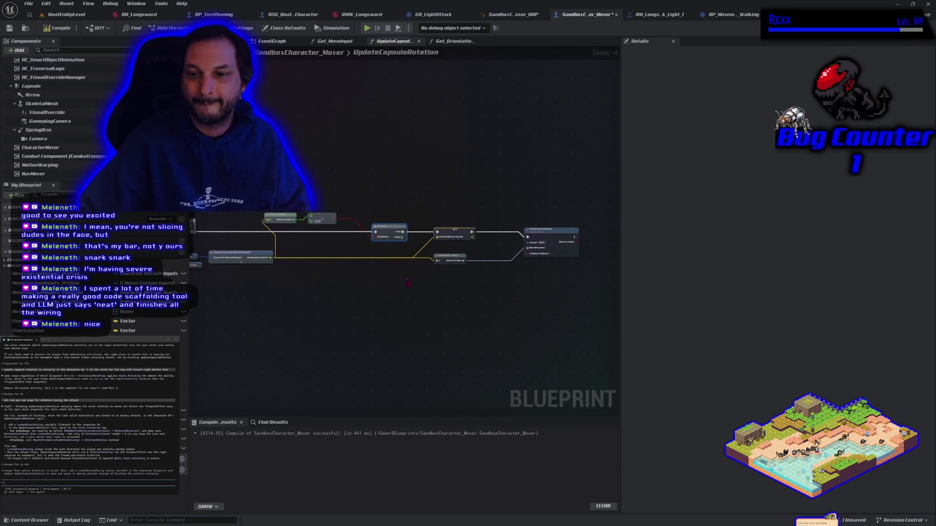
scroll(408, 282, up, 1)
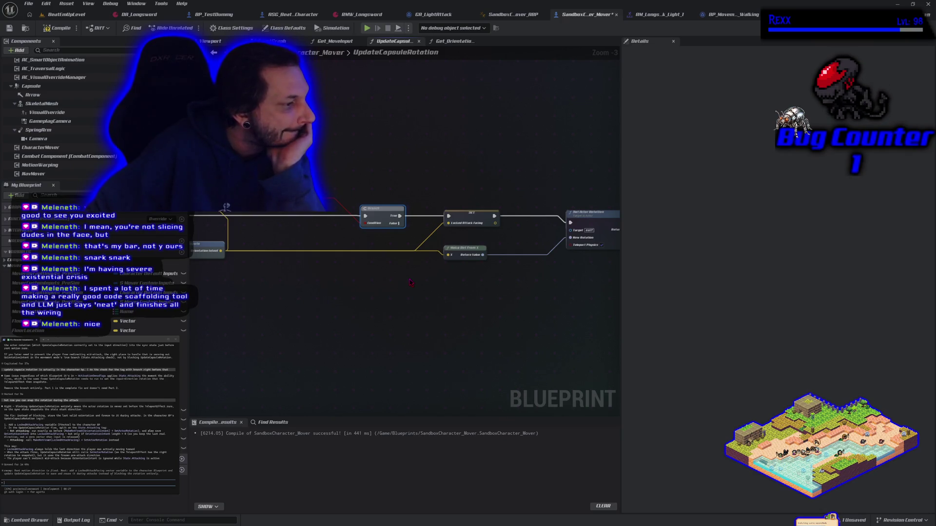
drag(408, 283, 340, 273)
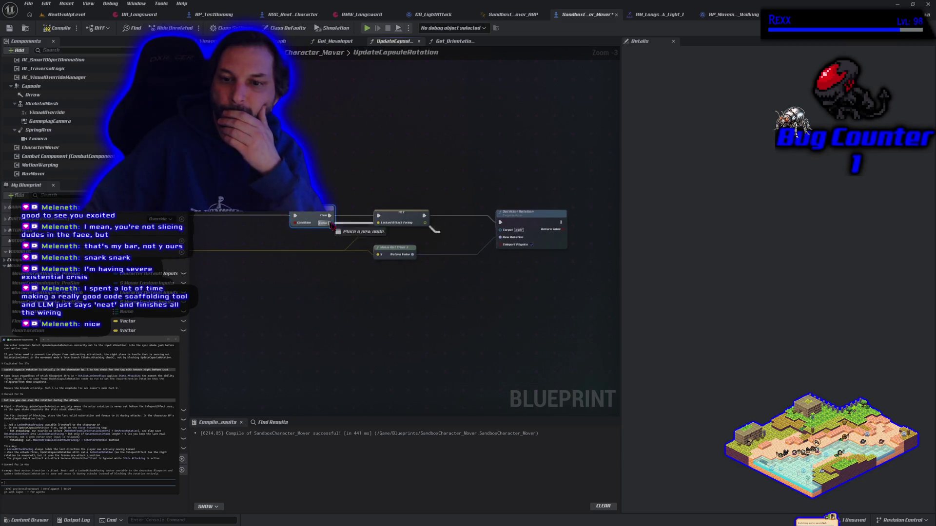
mouse_move(428, 306)
mouse_down()
mouse_move(535, 312)
mouse_move(485, 312)
mouse_move(371, 273)
mouse_up()
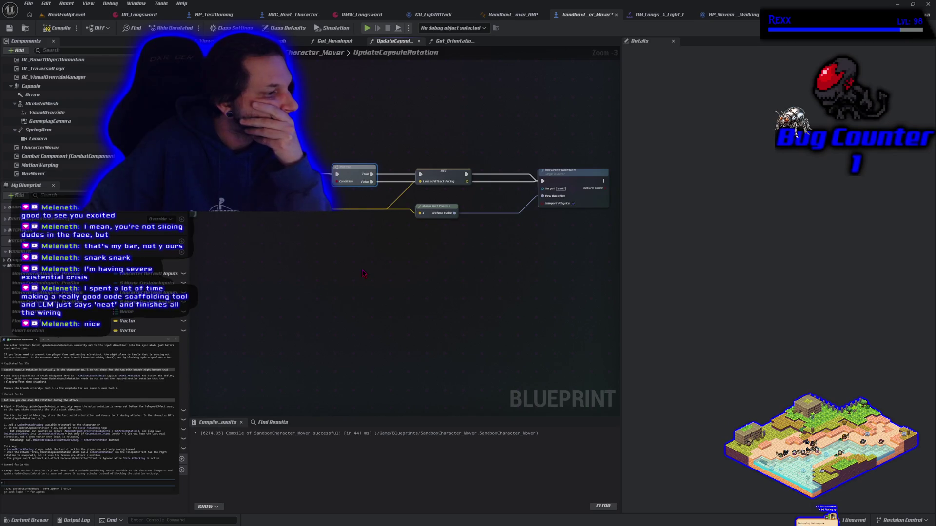
mouse_move(361, 270)
mouse_down()
mouse_move(536, 271)
mouse_move(473, 279)
mouse_up()
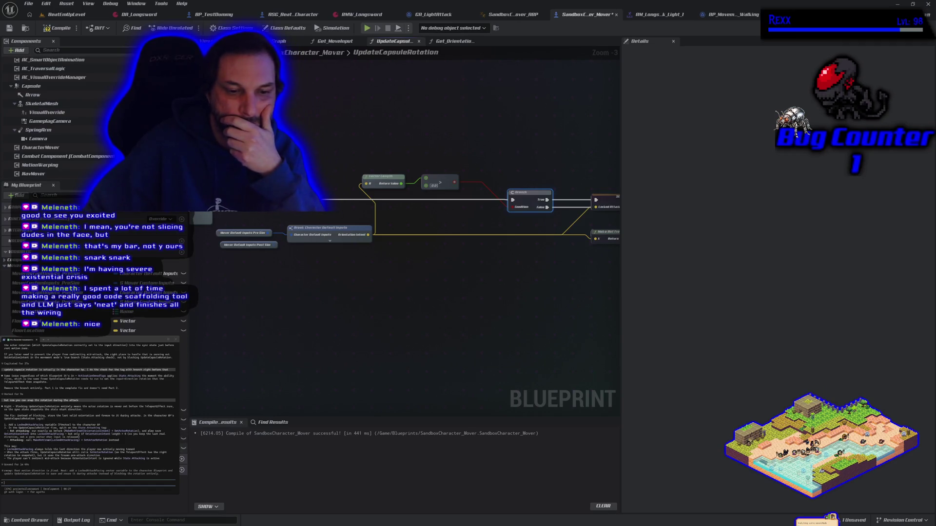
Step: Add a Locked Attack Facing getter feeding a new Make Rot From X node
drag(49, 320, 298, 143)
click(319, 143)
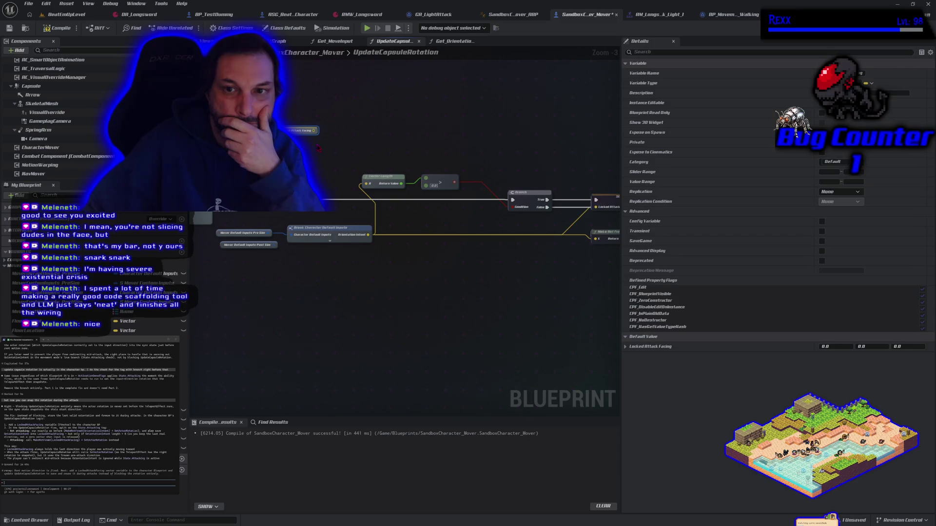
drag(341, 140, 343, 141)
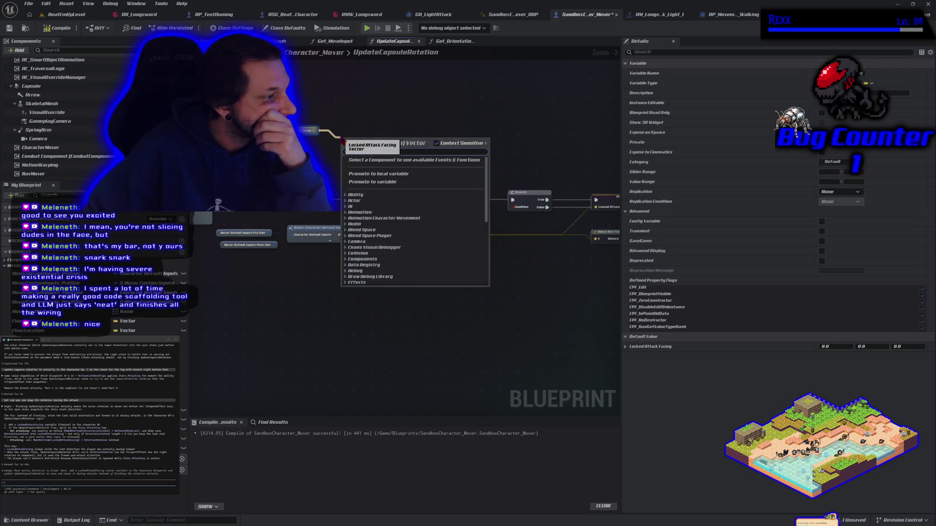
text(make rot from)
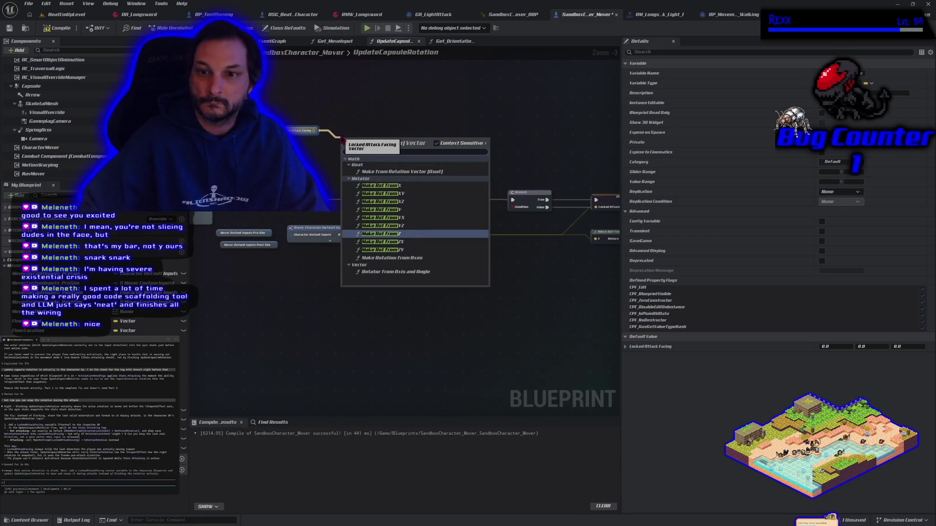
click(390, 186)
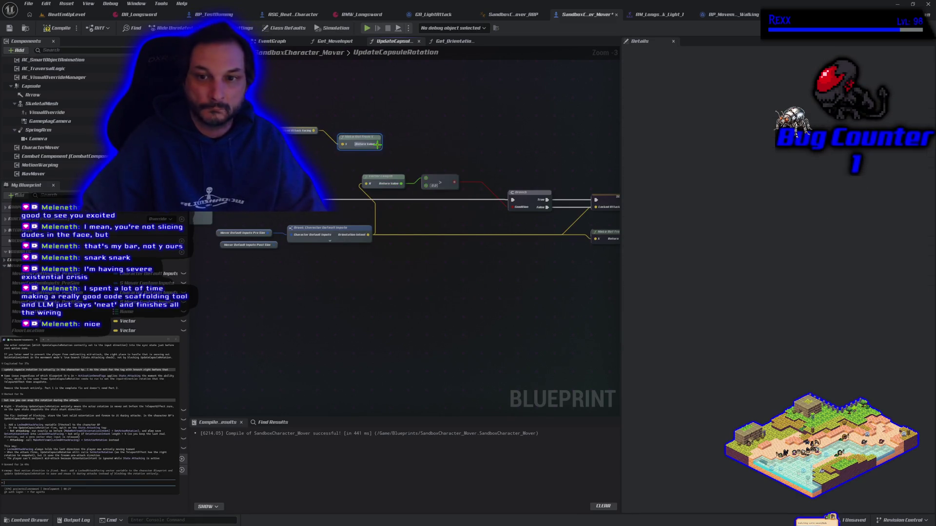
mouse_move(378, 144)
mouse_down()
mouse_move(420, 150)
mouse_move(242, 122)
mouse_up()
key(Escape)
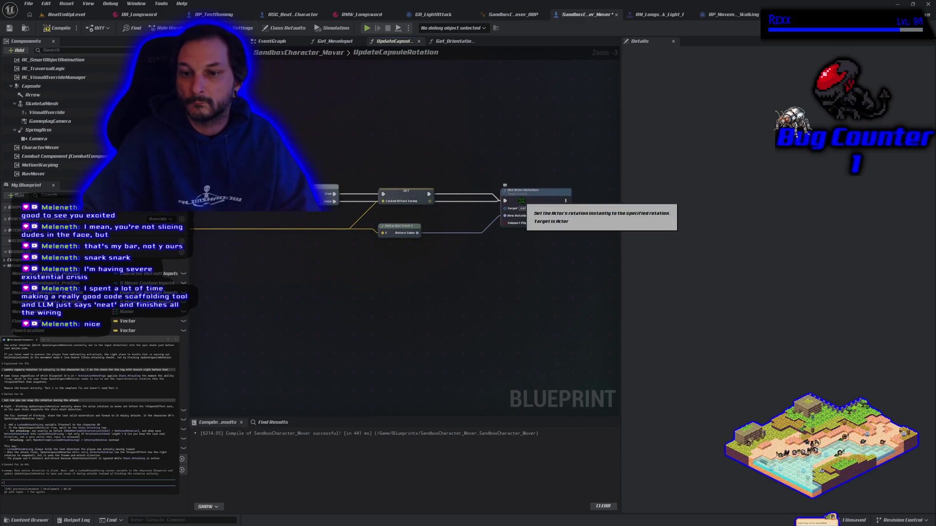
Step: Paste a Set Actor Rotation node and feed Make Rot From X into its New Rotation
click(522, 201)
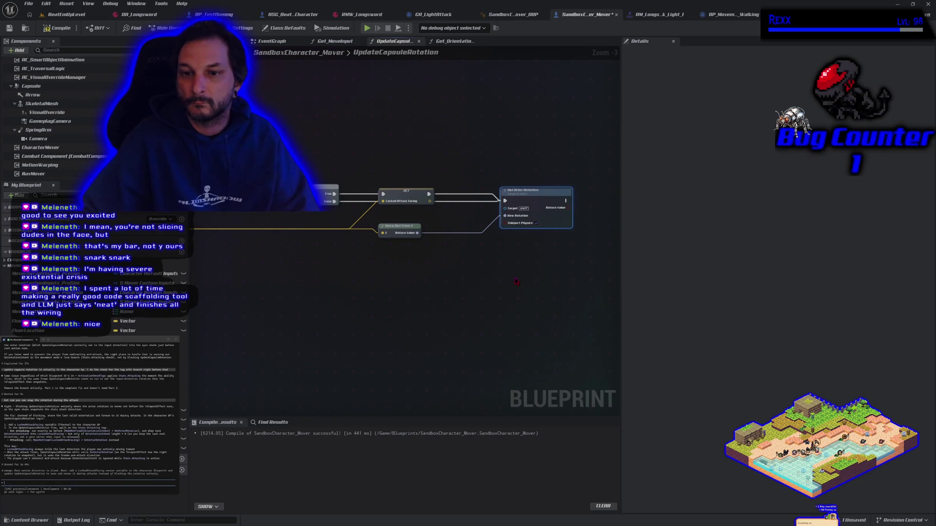
drag(407, 194, 409, 186)
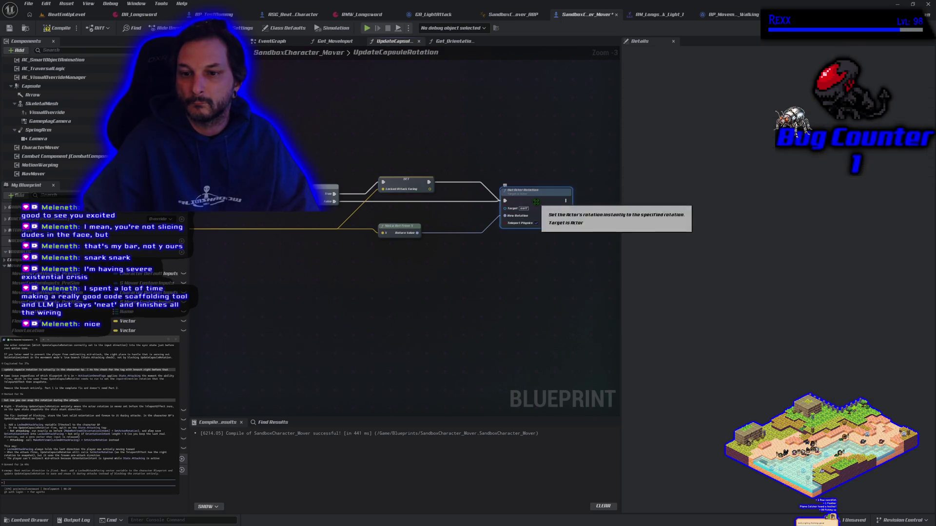
drag(415, 192, 442, 195)
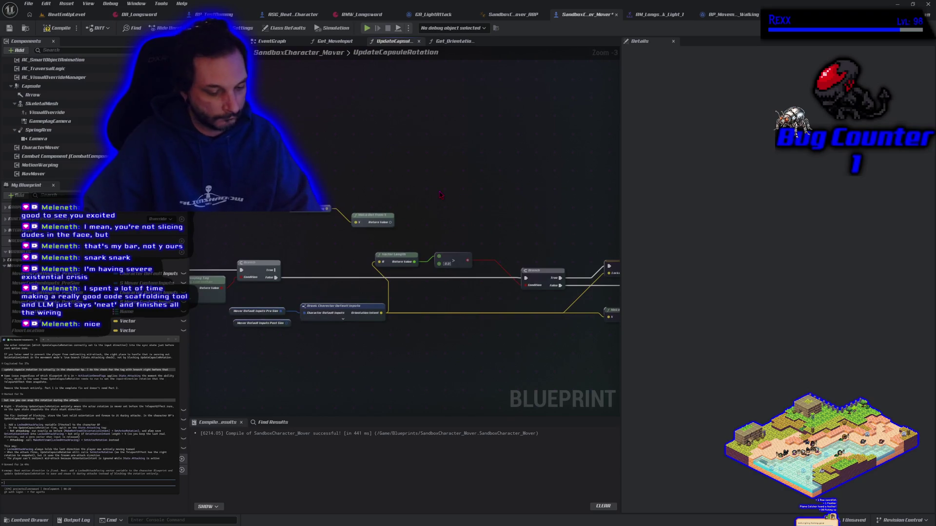
key(ctrl+v)
drag(452, 225, 453, 222)
drag(561, 304, 543, 324)
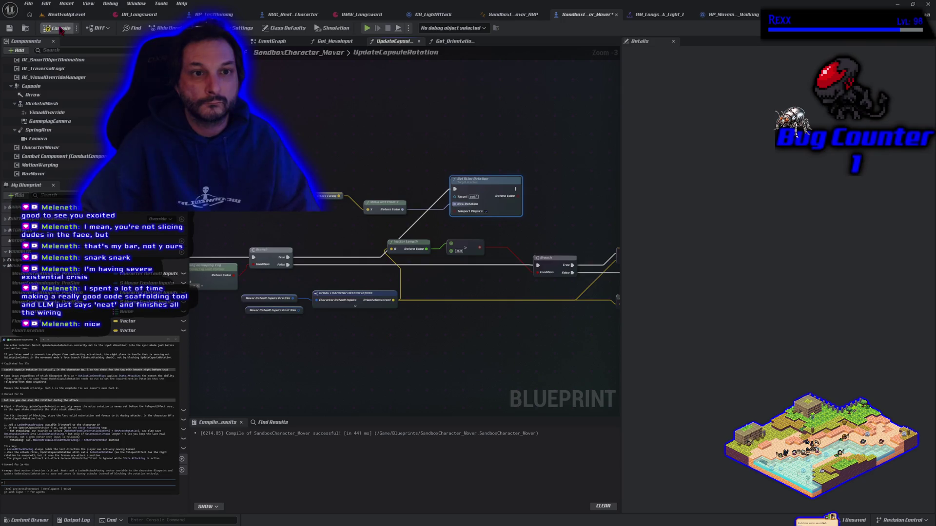
Step: Launch Play-In-Editor and swing the sword while running with D, A, S and W
click(367, 28)
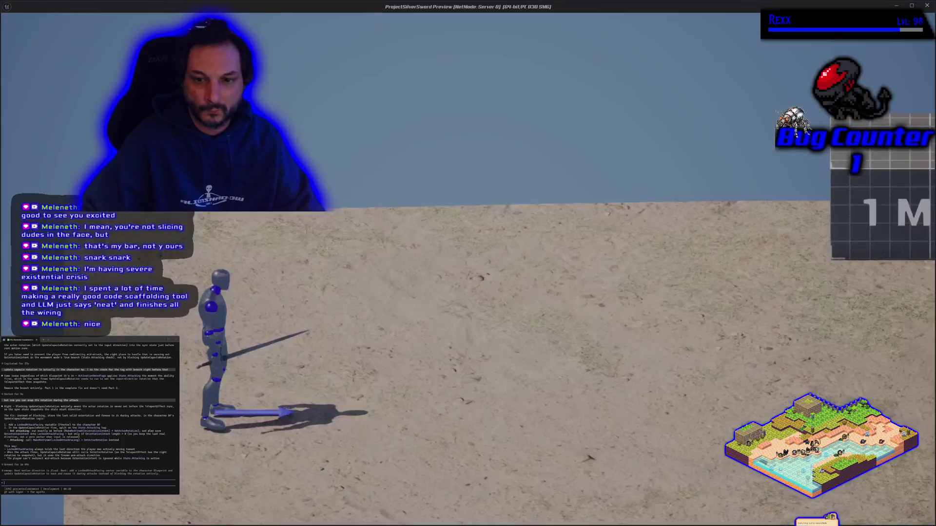
key(d)
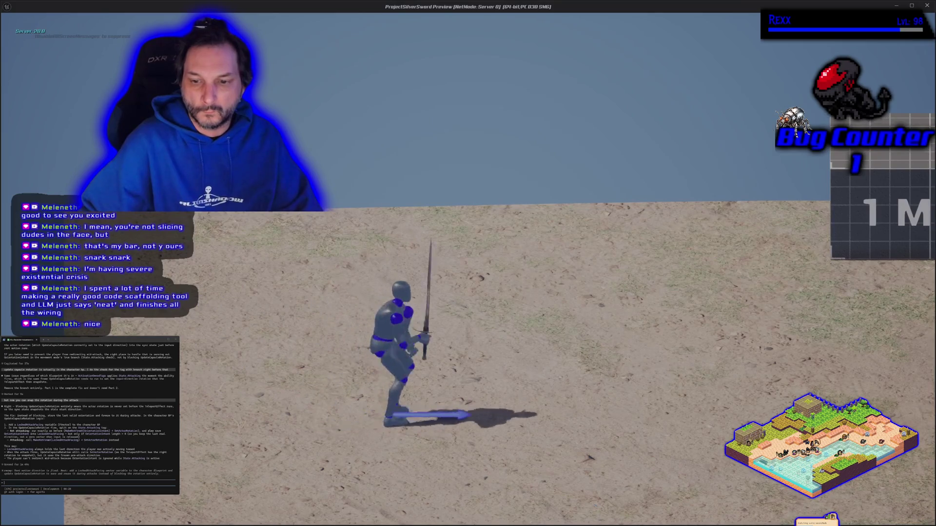
key(a)
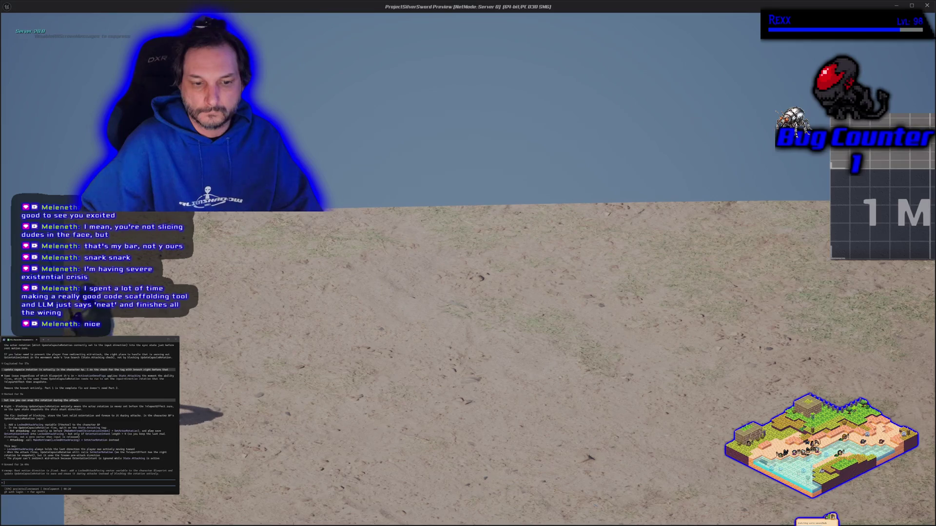
key(d)
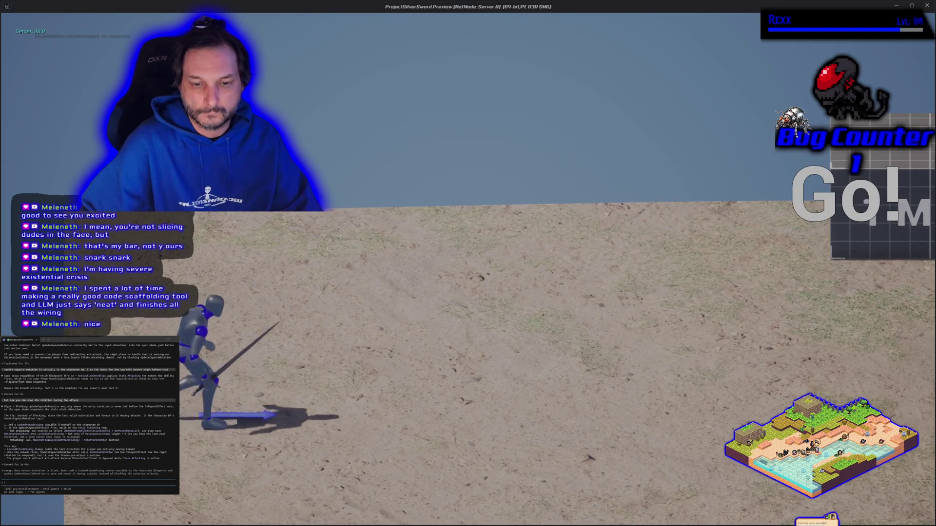
key(a)
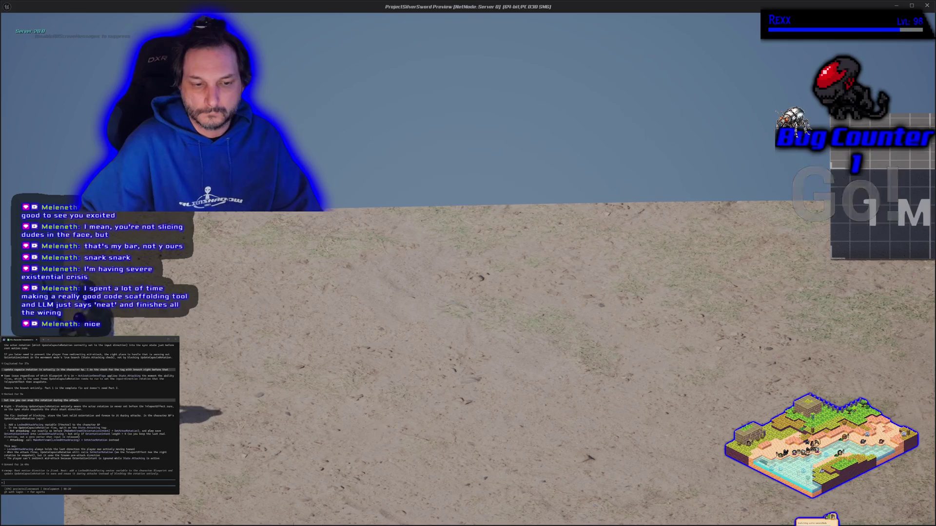
key(s)
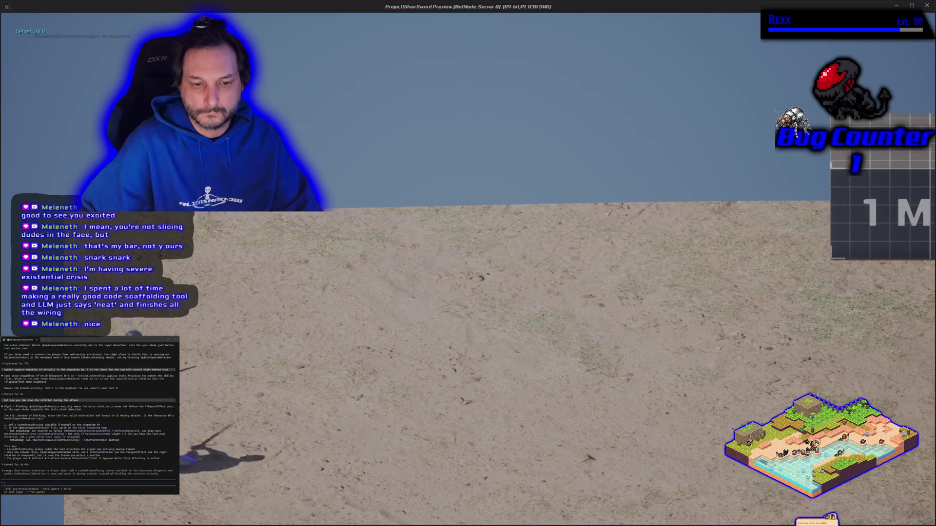
key(w)
key(d)
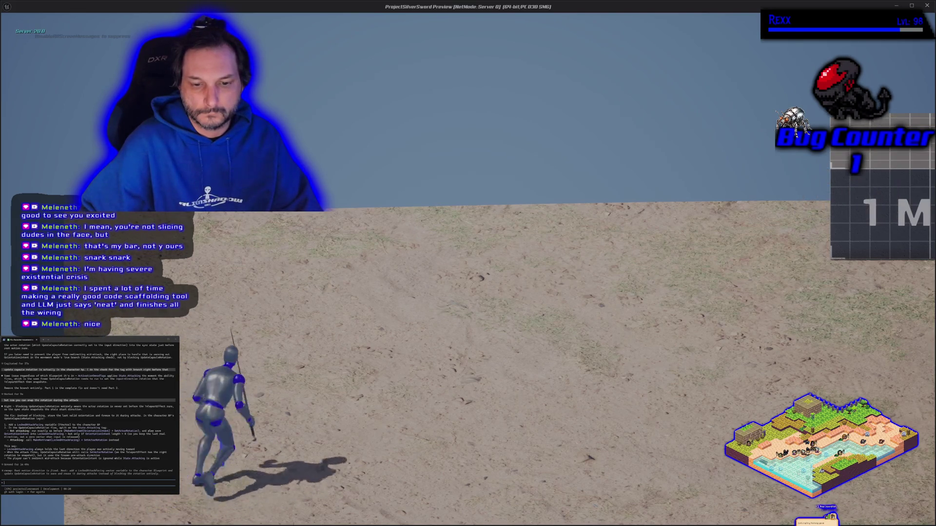
key(a)
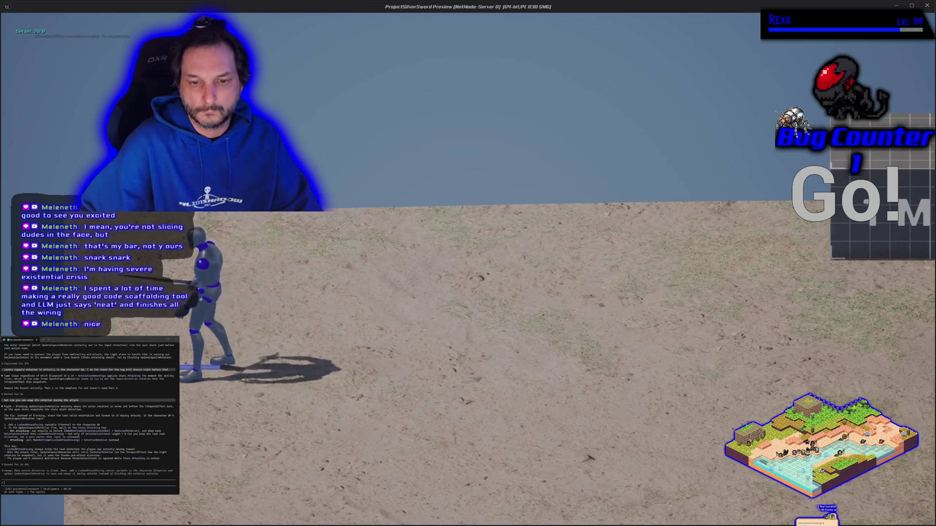
key(d)
key(a)
key(a)
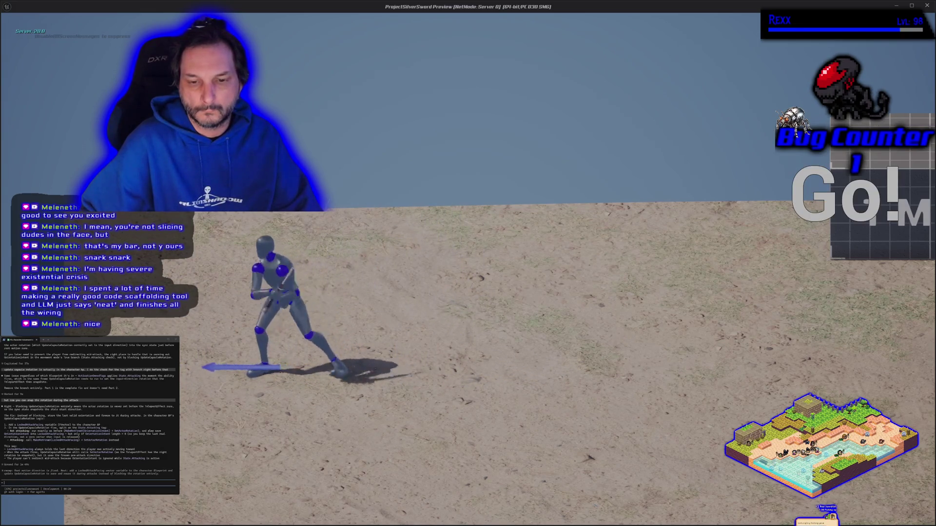
key(d)
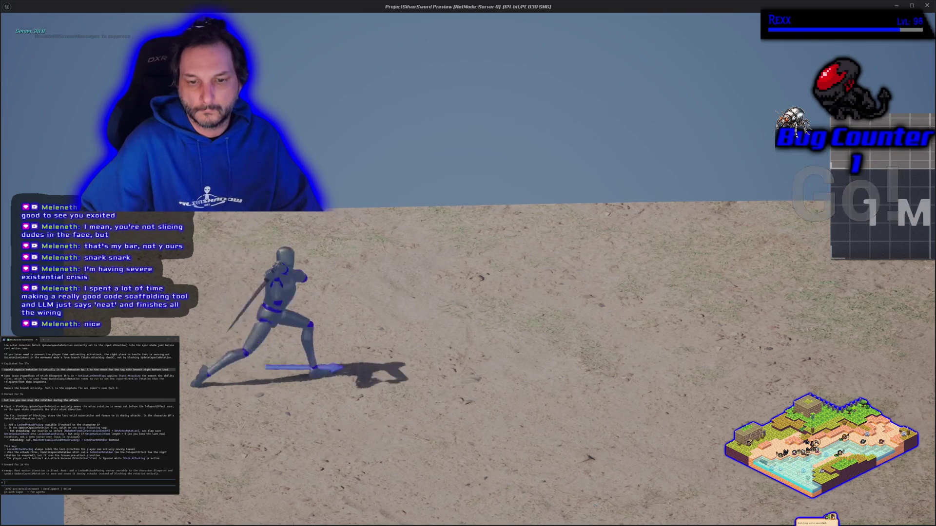
key(a)
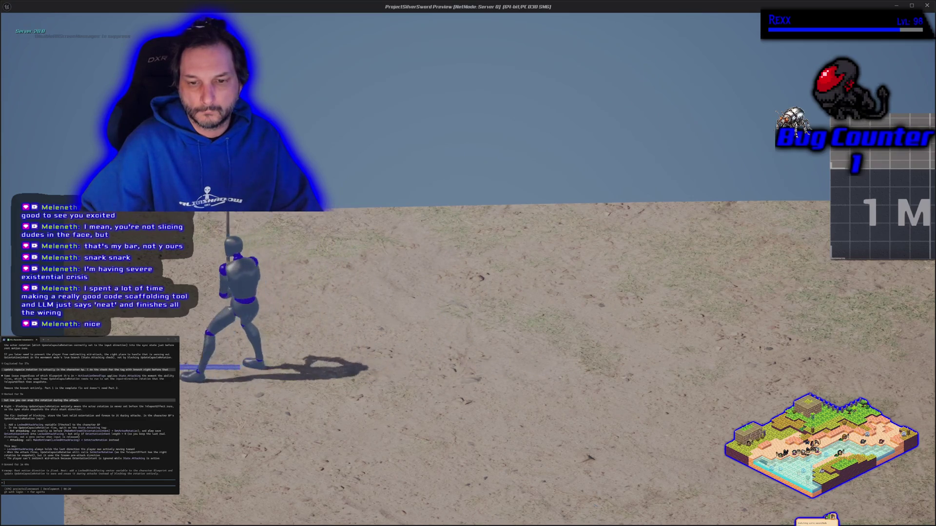
key(d)
key(d)
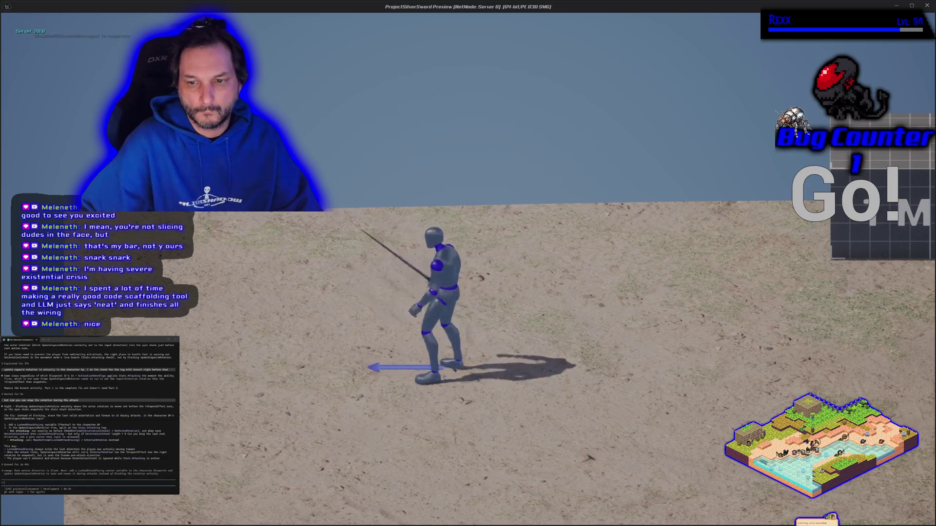
key(a)
key(d)
key(d)
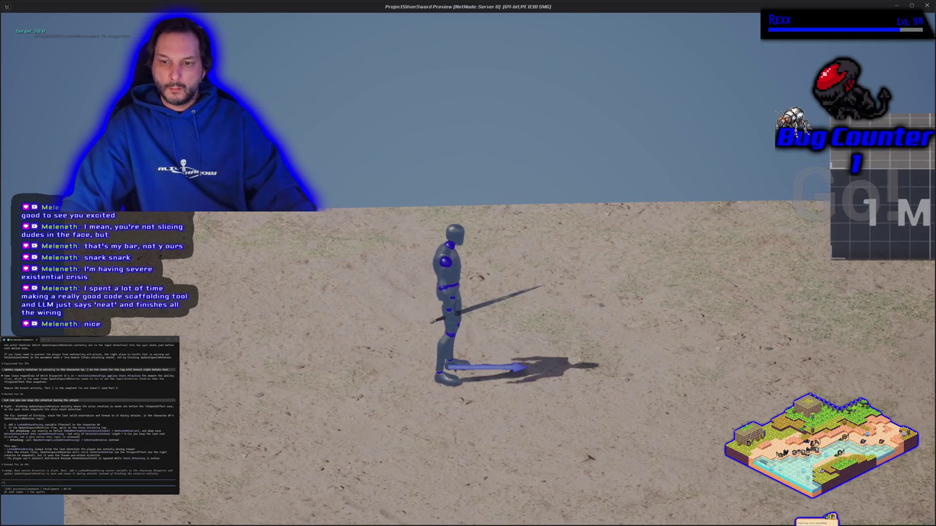
Step: Keep attacking while moving toward the camera, away, and left and right, with Space swings
key(s)
key(d)
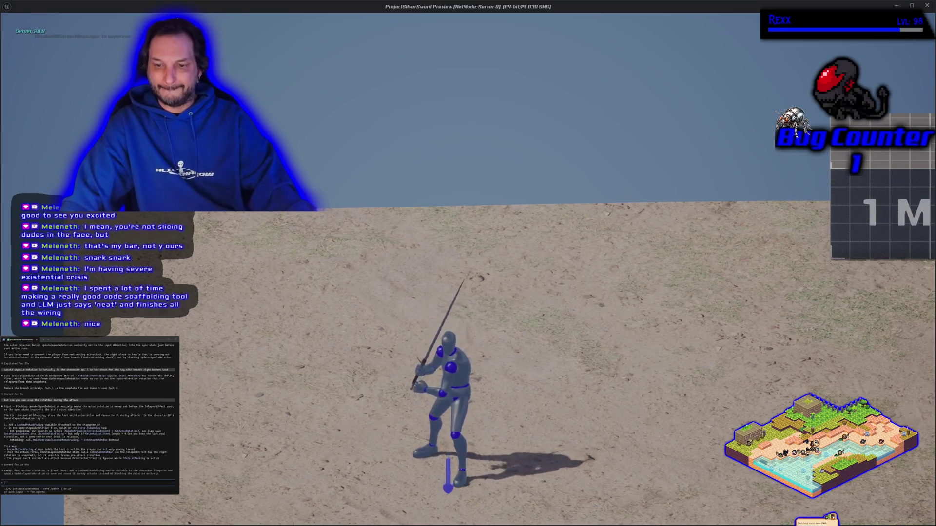
key(w)
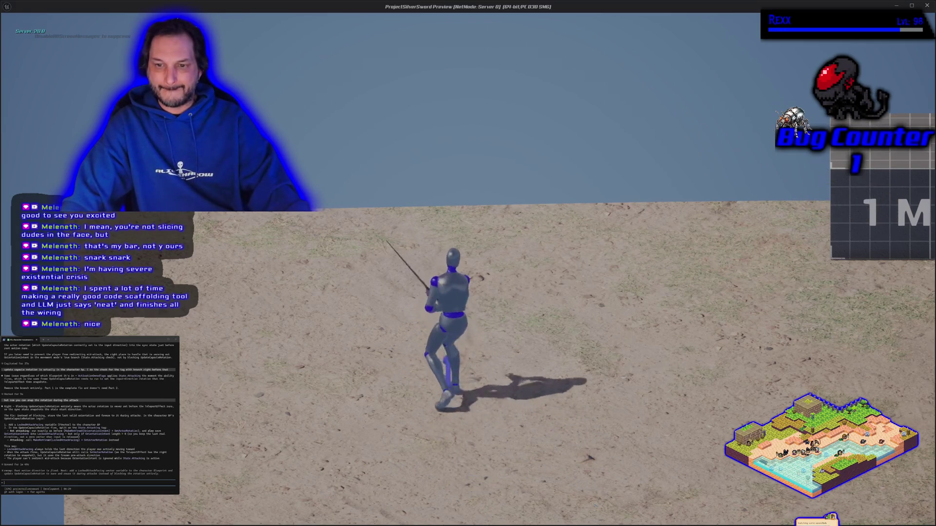
key(a)
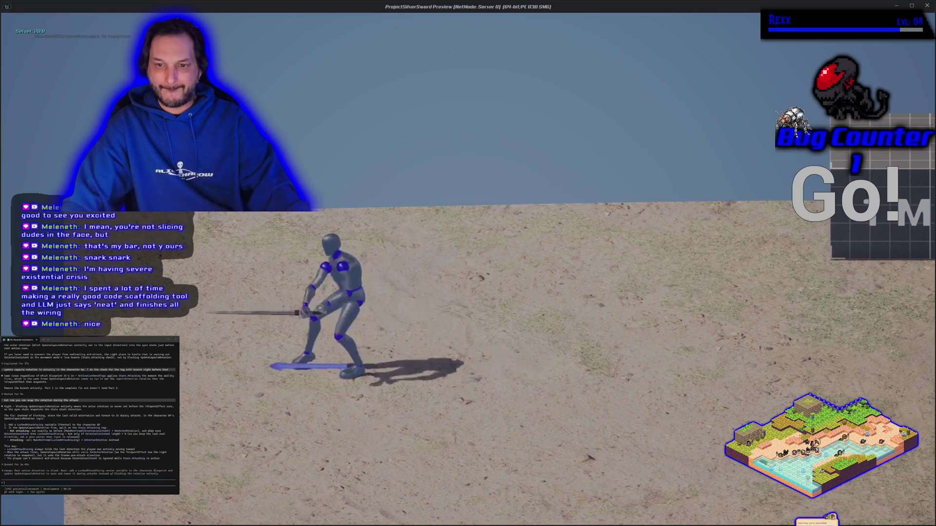
key(a)
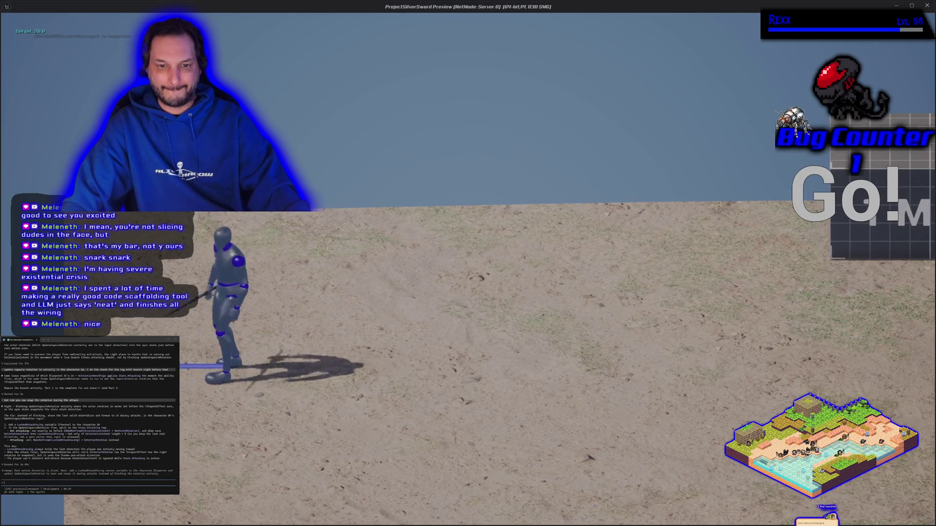
key(space)
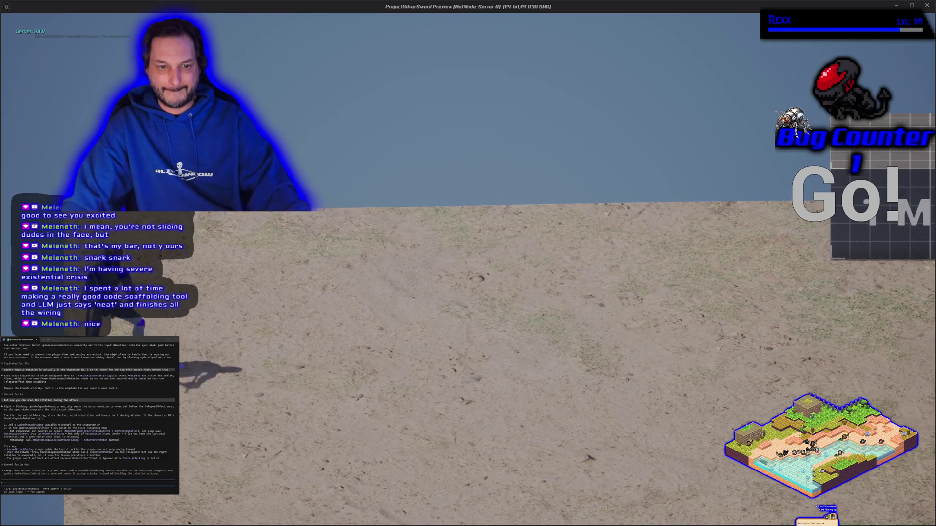
key(d)
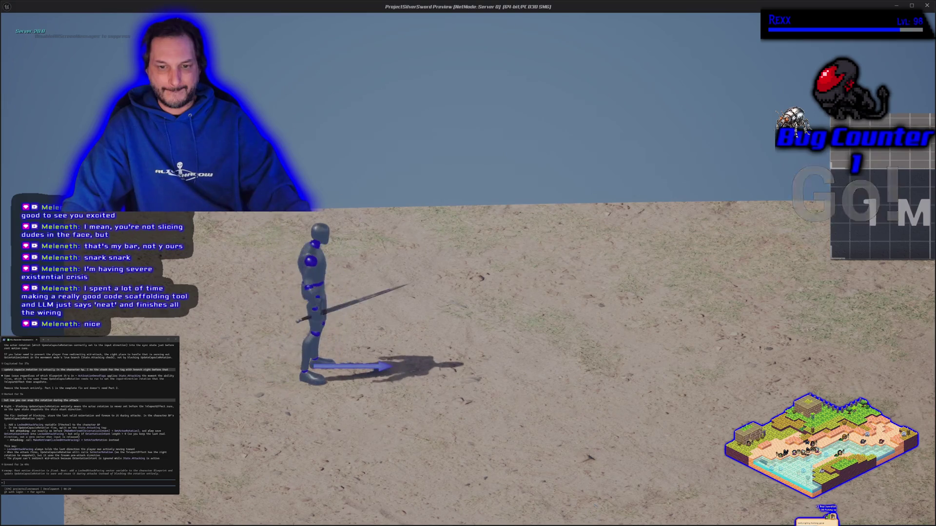
key(a)
key(space)
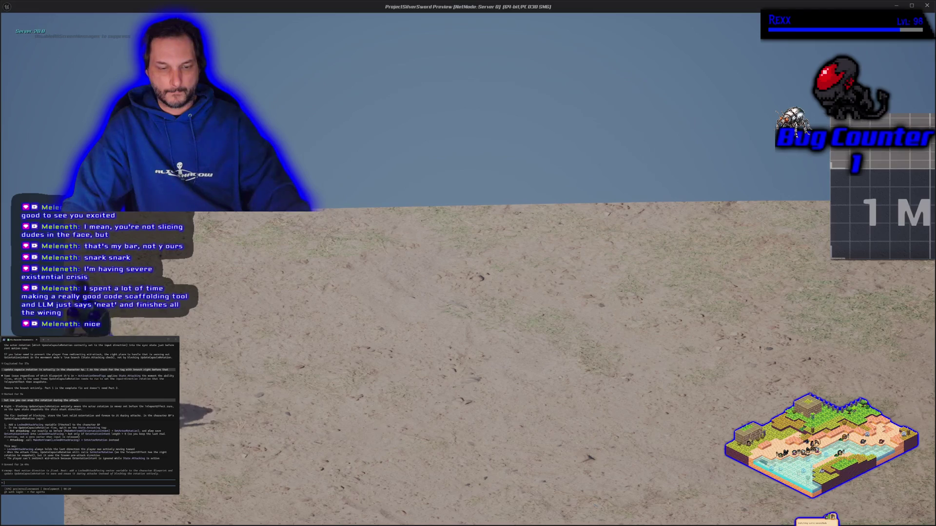
key(d)
key(a)
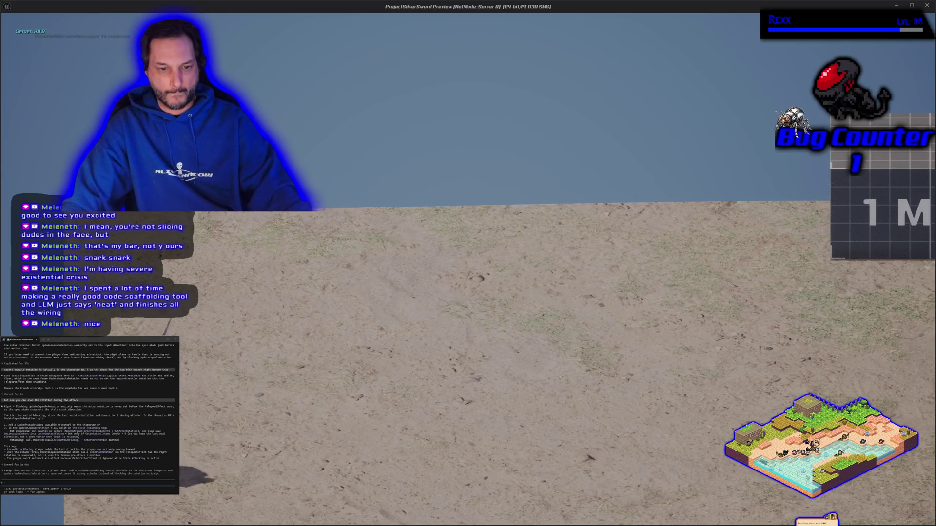
key(d)
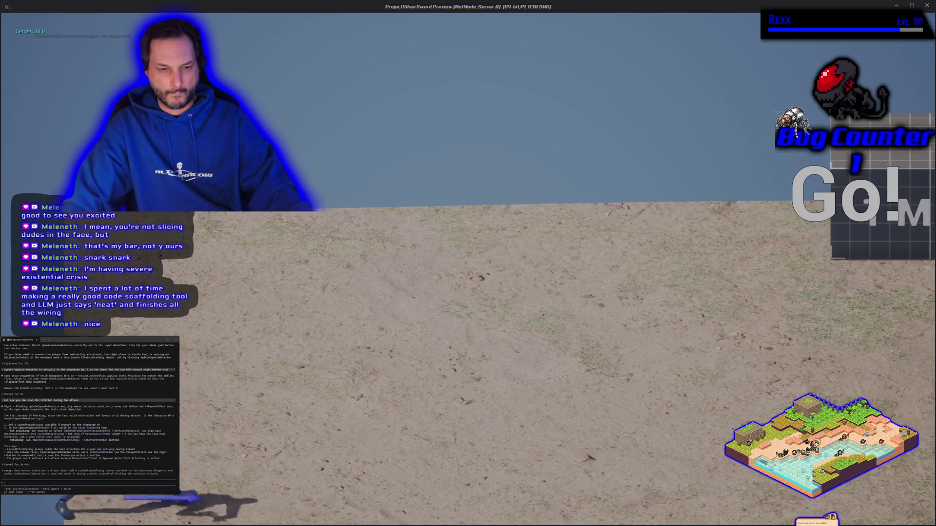
key(a)
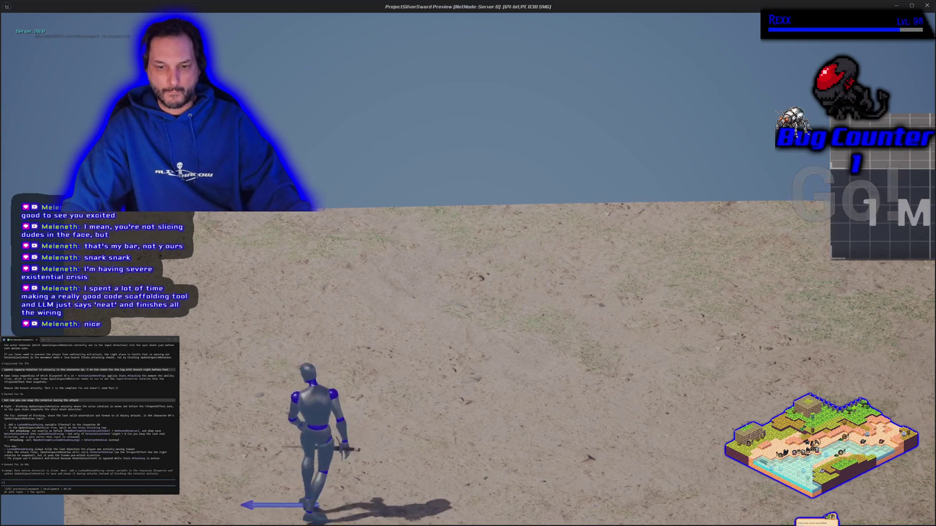
Step: Run diagonally and past the 1 M and 2 M blocks attacking, then end the session with Esc
key(w)
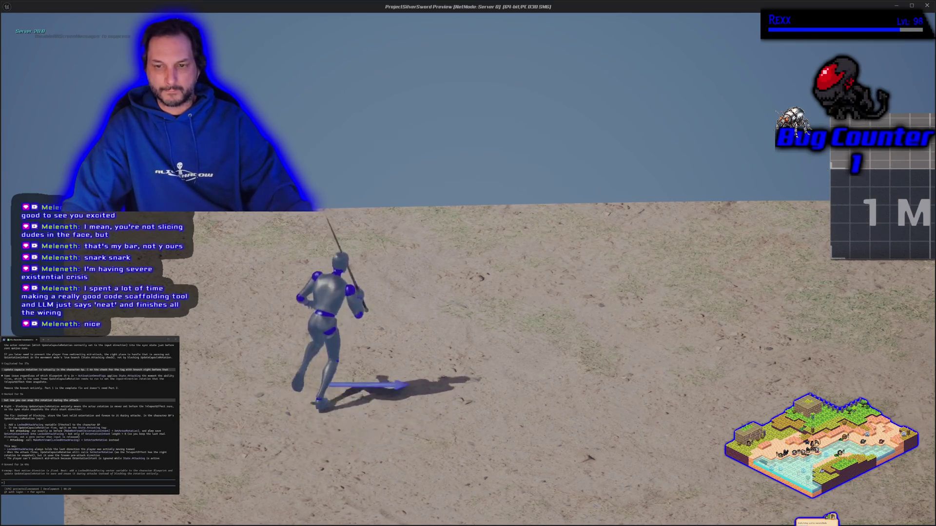
key(d)
key(a)
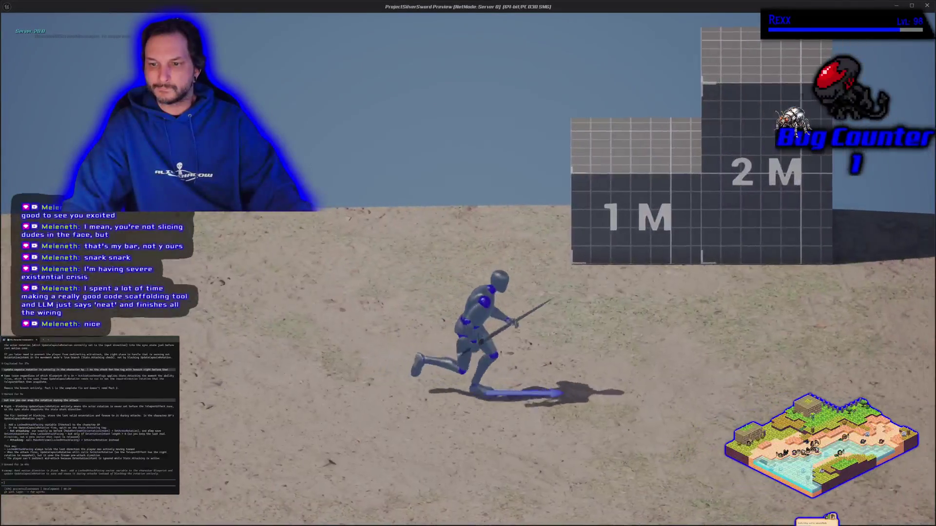
key(d)
key(d)
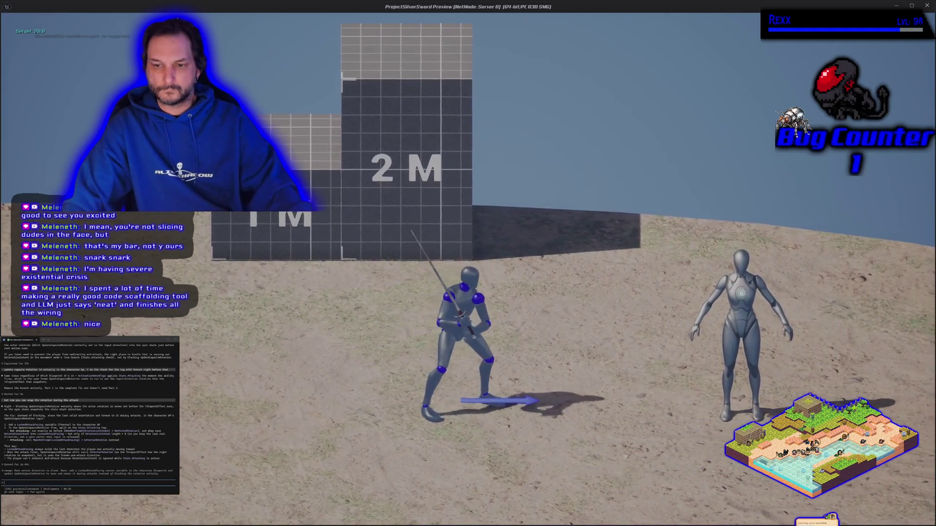
key(a)
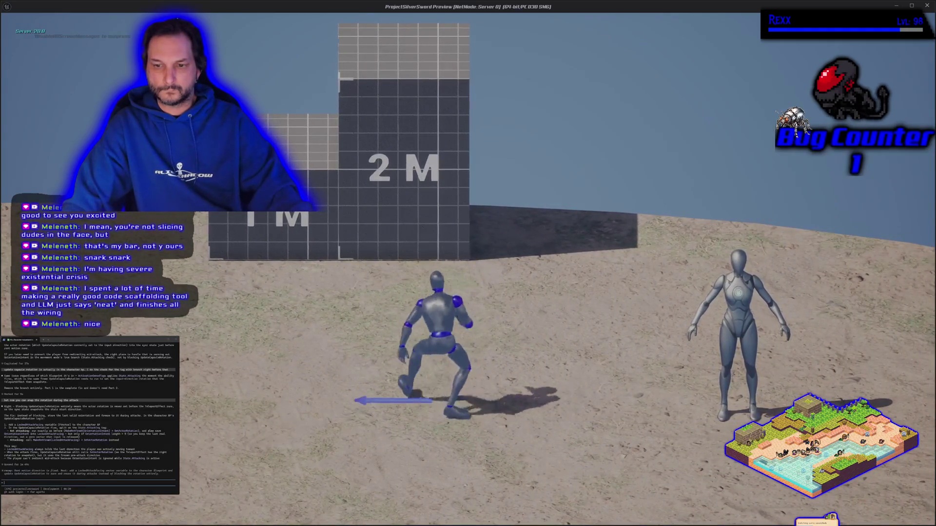
key(a)
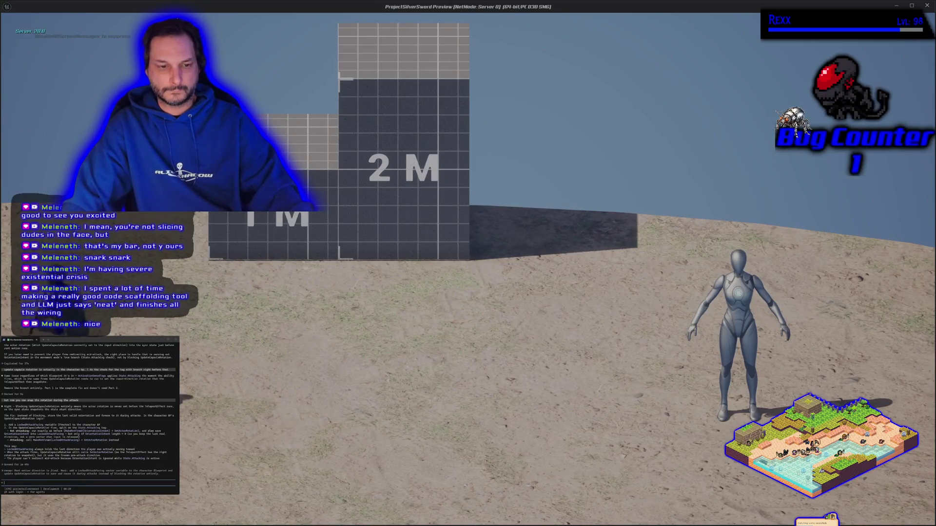
key(d)
key(a)
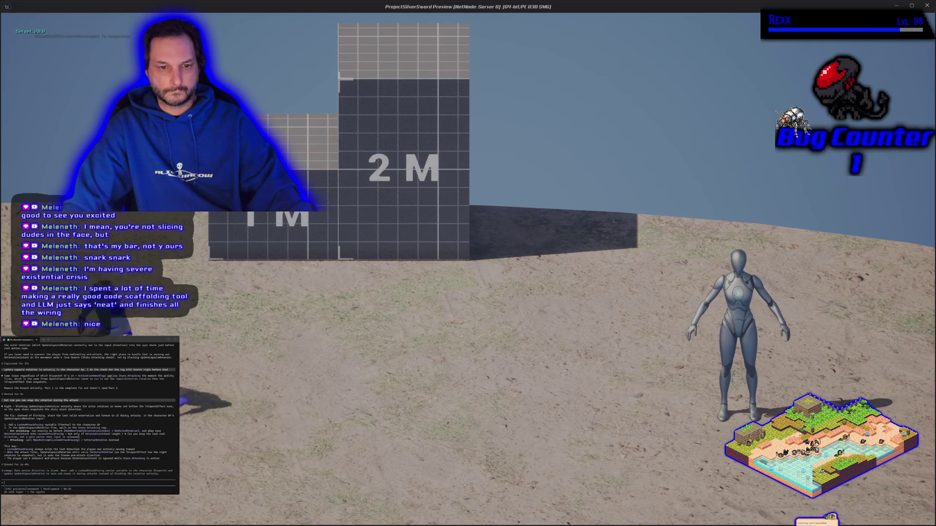
key(d)
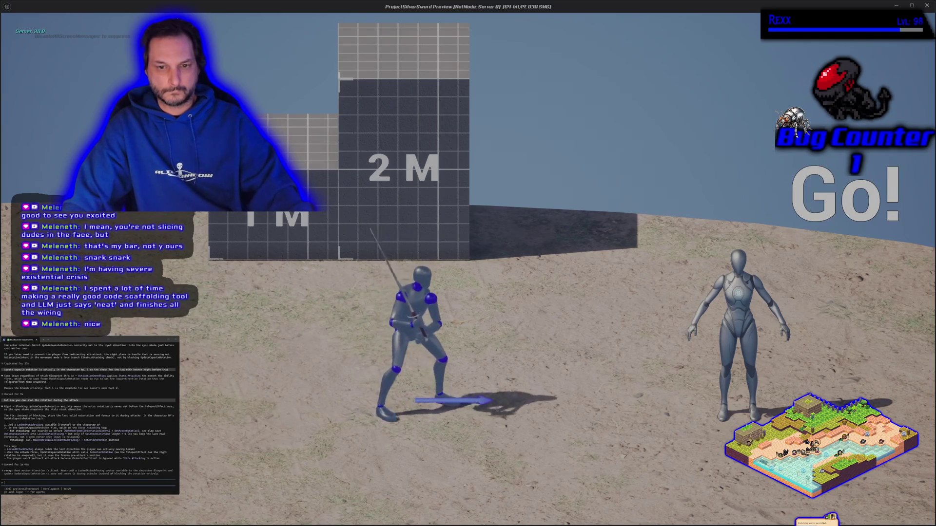
key(a)
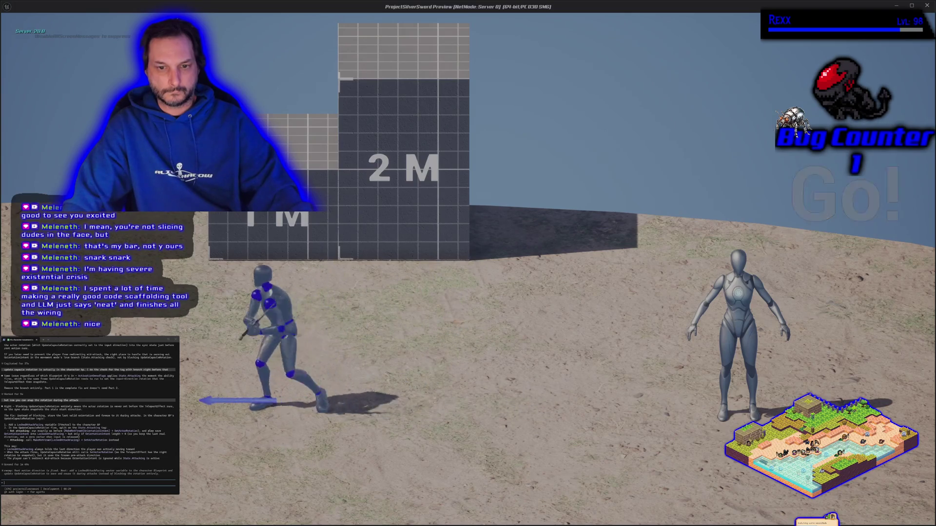
key(d)
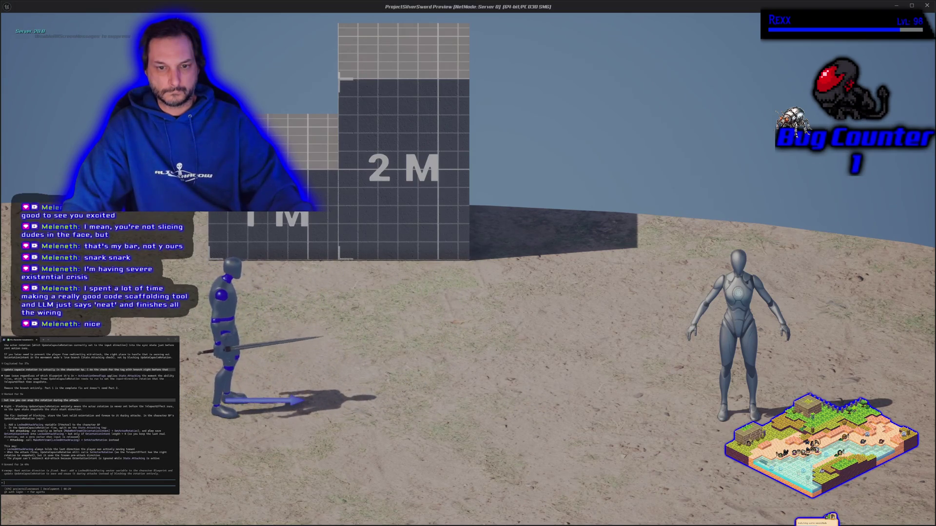
key(Escape)
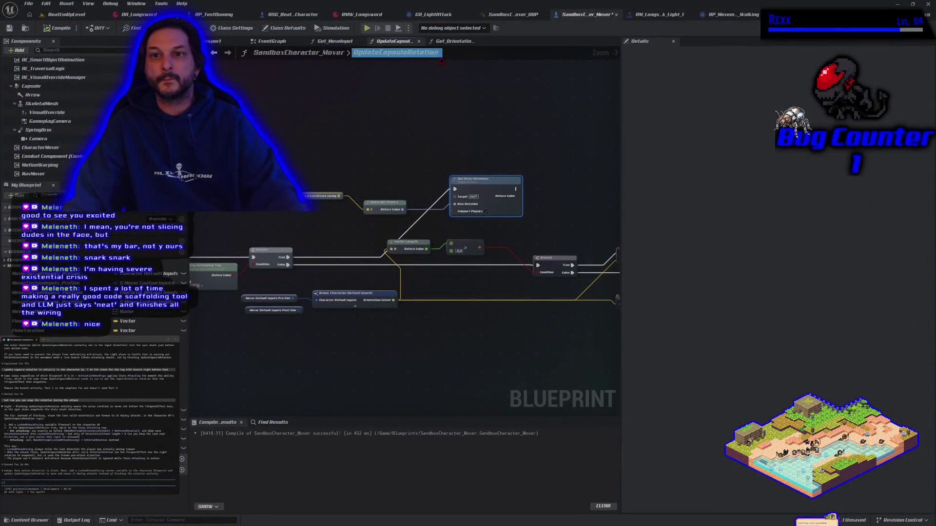
Step: Switch to the GA_LightAttack event graph and bring the Delay node area into view
click(438, 16)
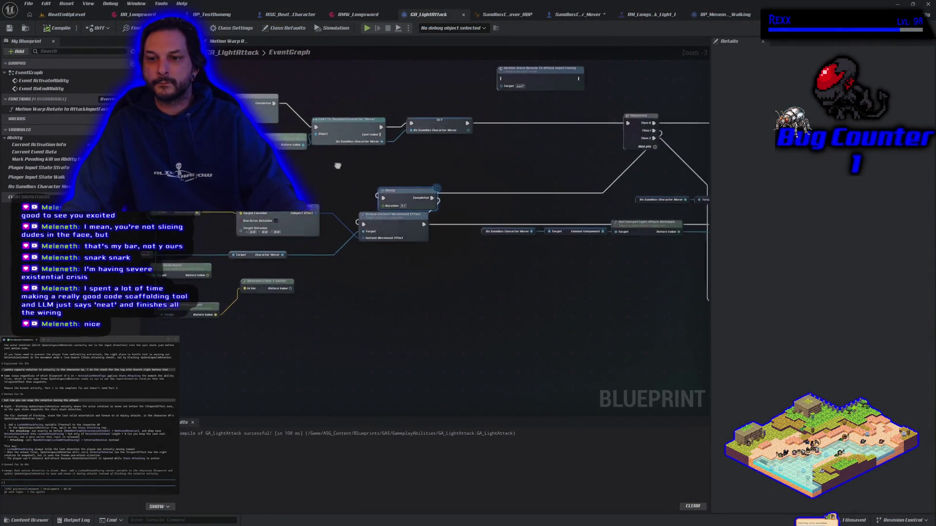
scroll(389, 203, up, 1)
scroll(388, 204, up, 2)
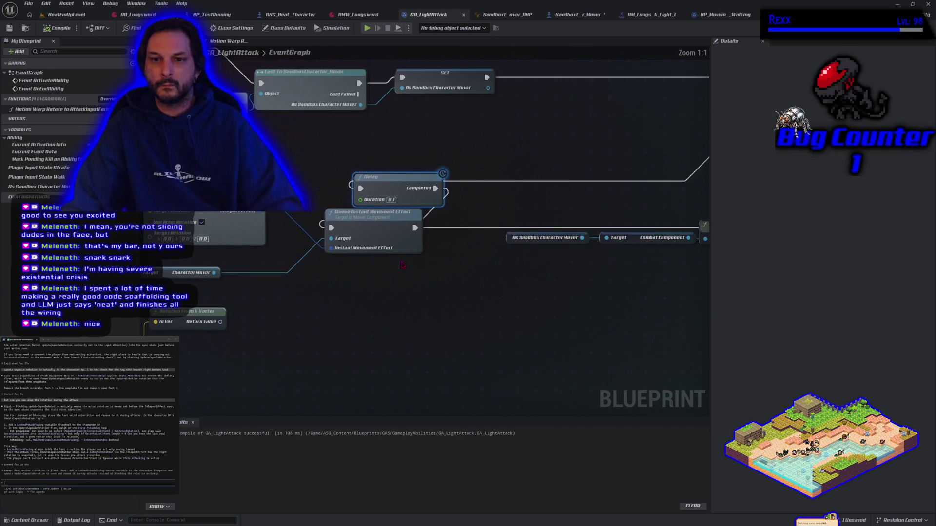
drag(401, 266, 314, 329)
right_click(303, 199)
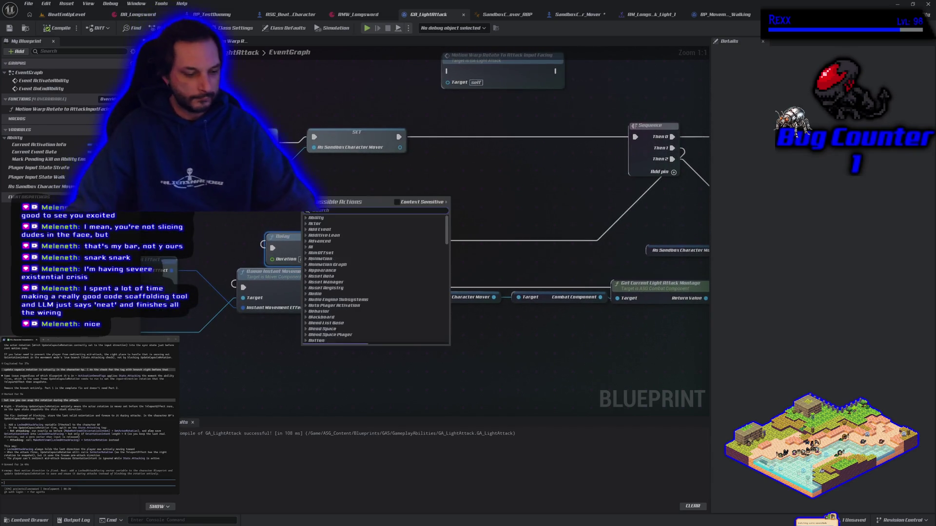
text(delay)
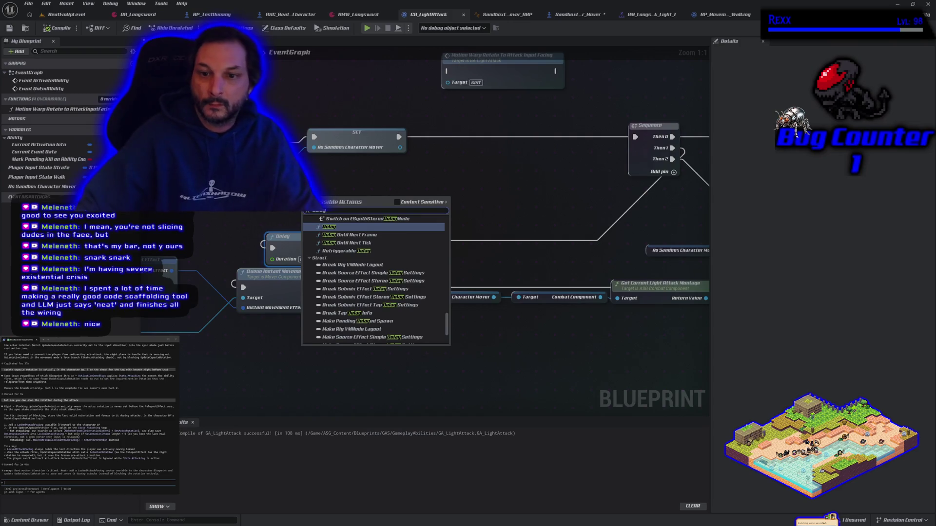
key(Escape)
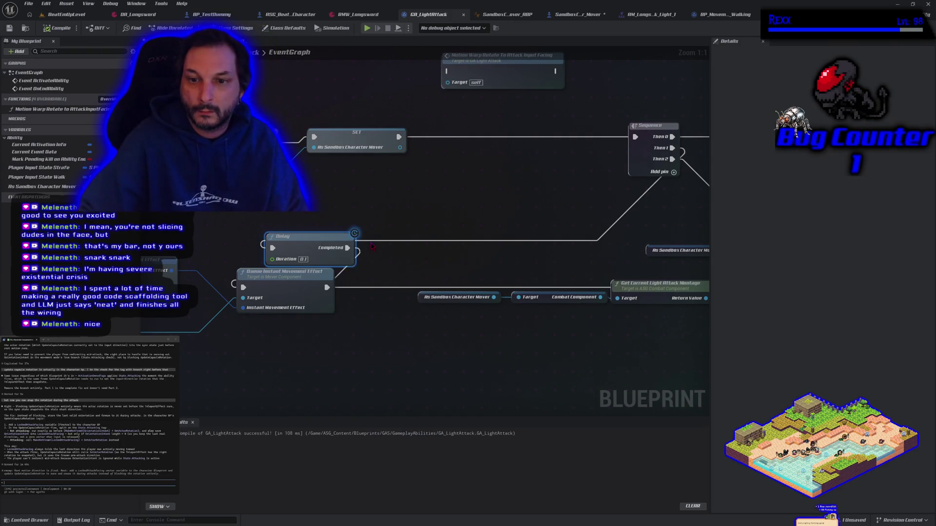
Step: Add a Delay Until Next Frame node, route Sequence Then 1 through it, and start Play-In-Editor
right_click(396, 216)
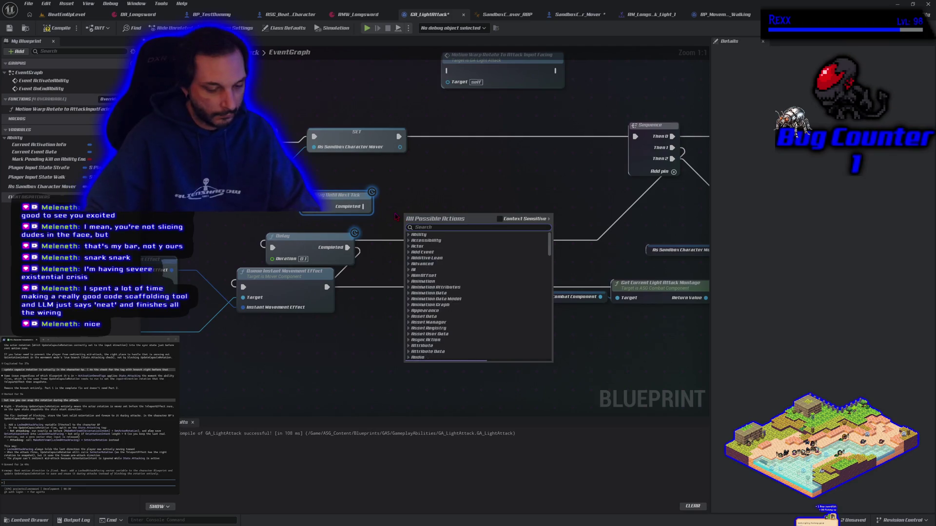
text(delay)
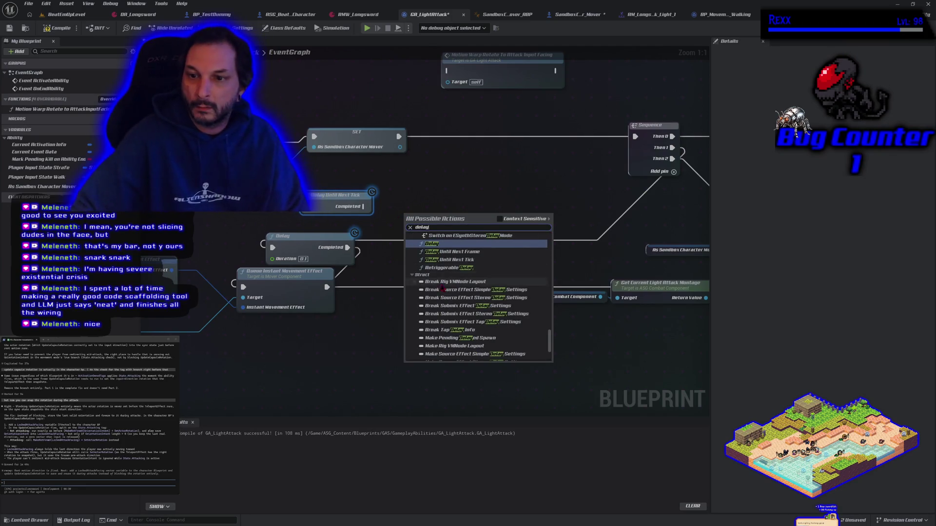
click(454, 252)
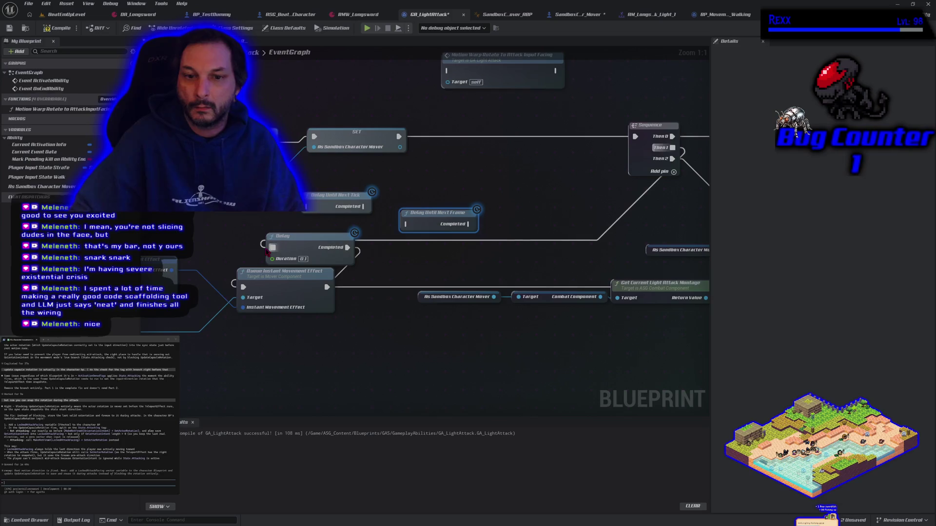
drag(273, 248, 307, 213)
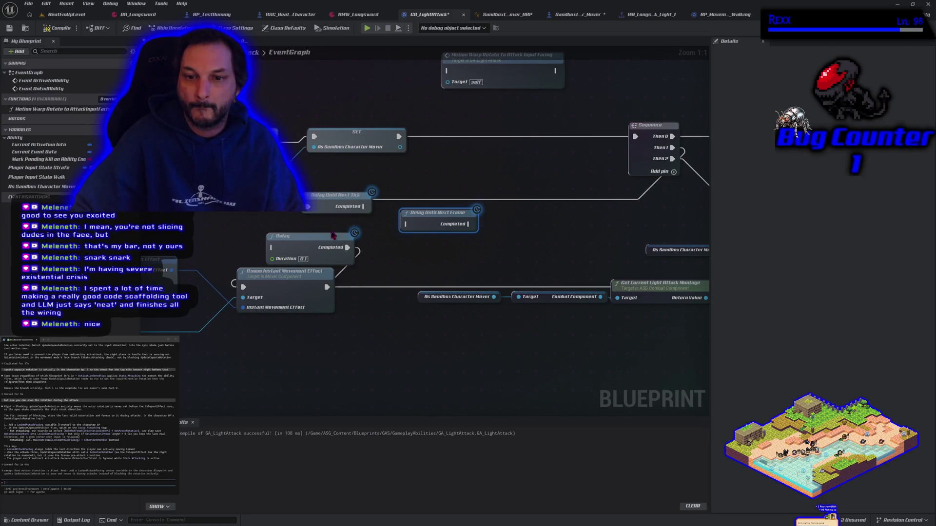
mouse_move(349, 252)
mouse_down()
mouse_move(366, 231)
mouse_move(288, 214)
mouse_move(264, 196)
mouse_up()
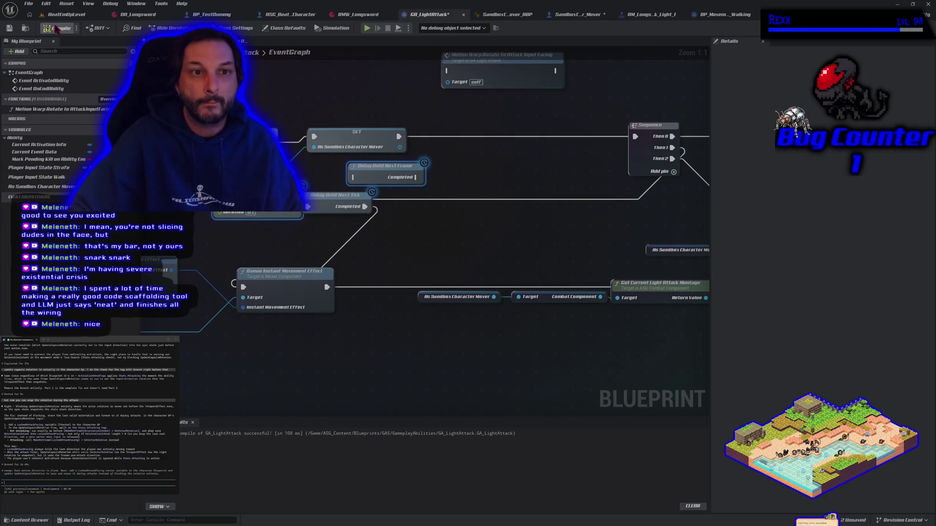
click(367, 28)
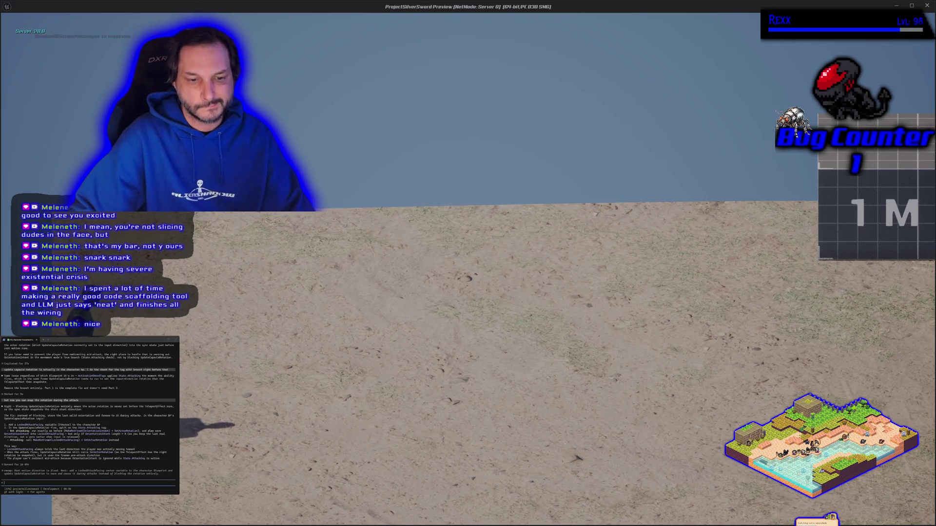
Step: Run left and right with repeated light attacks to watch the character's facing
key(d)
key(a)
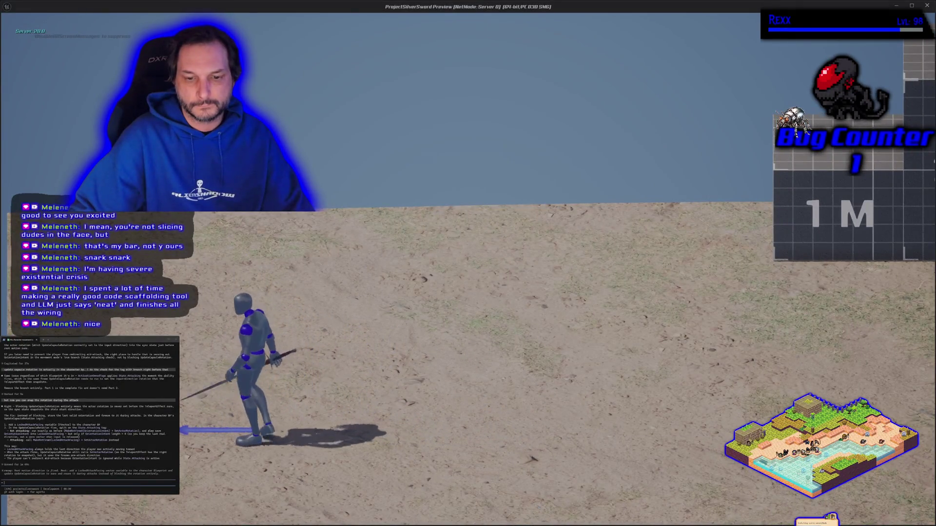
key(d)
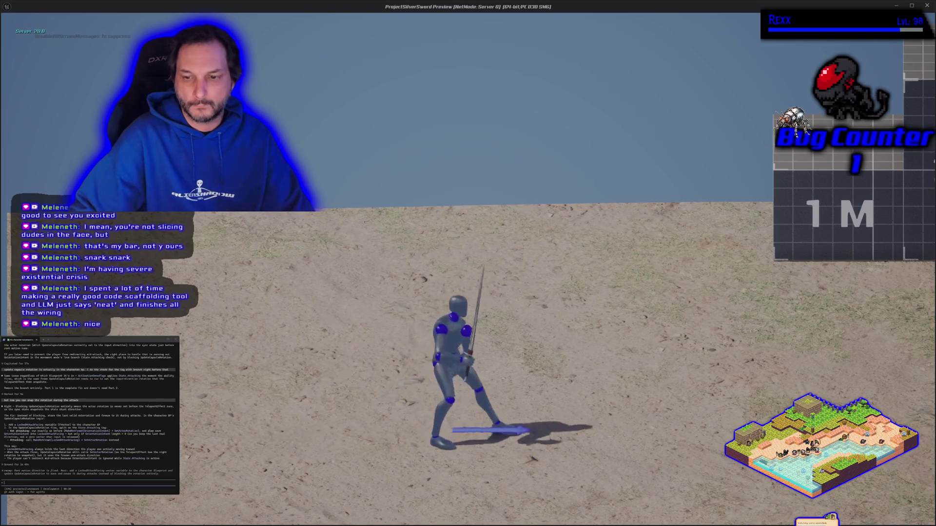
key(d)
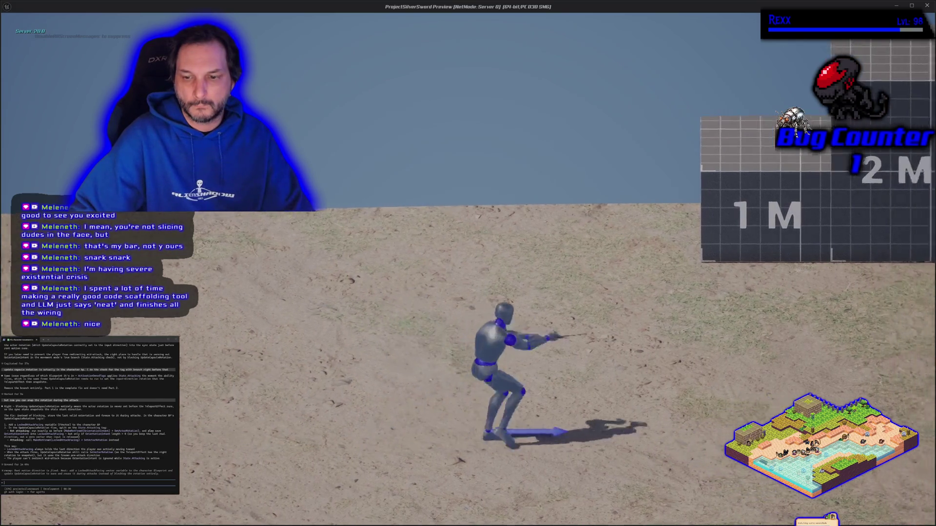
key(d)
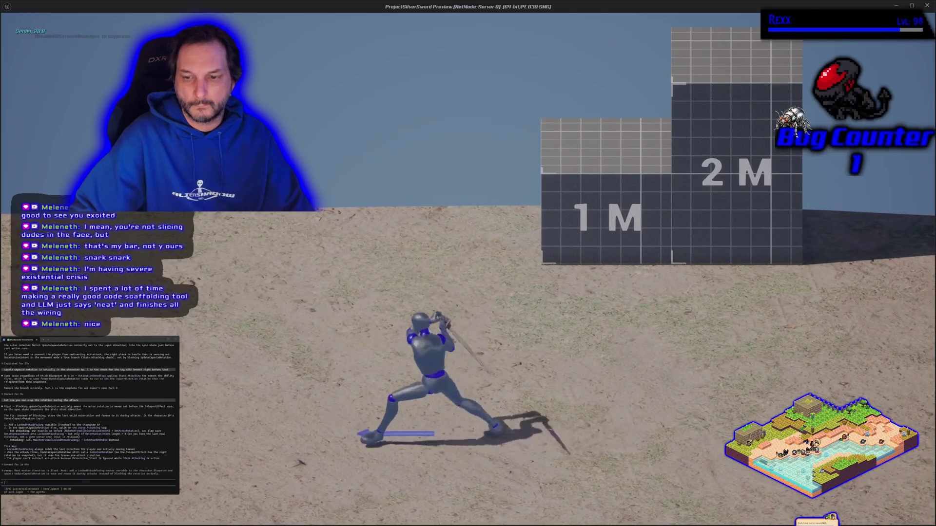
key(a)
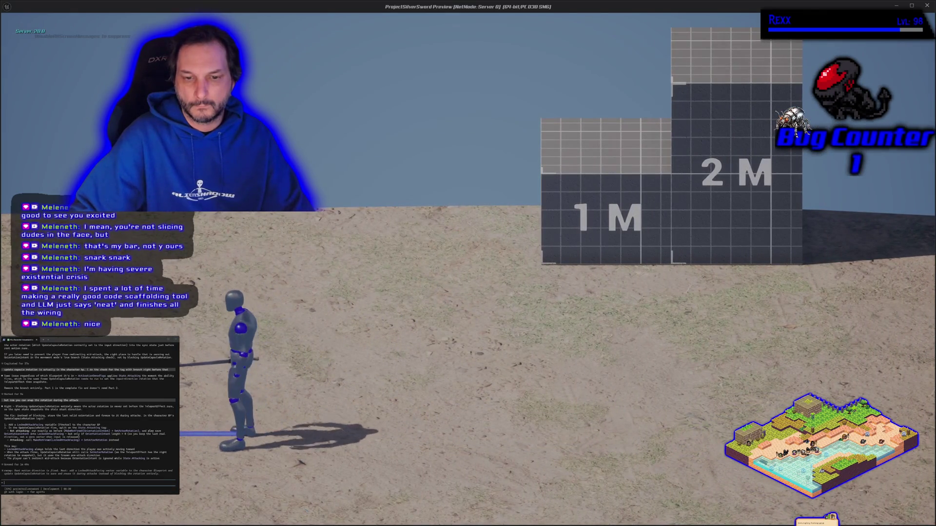
key(a)
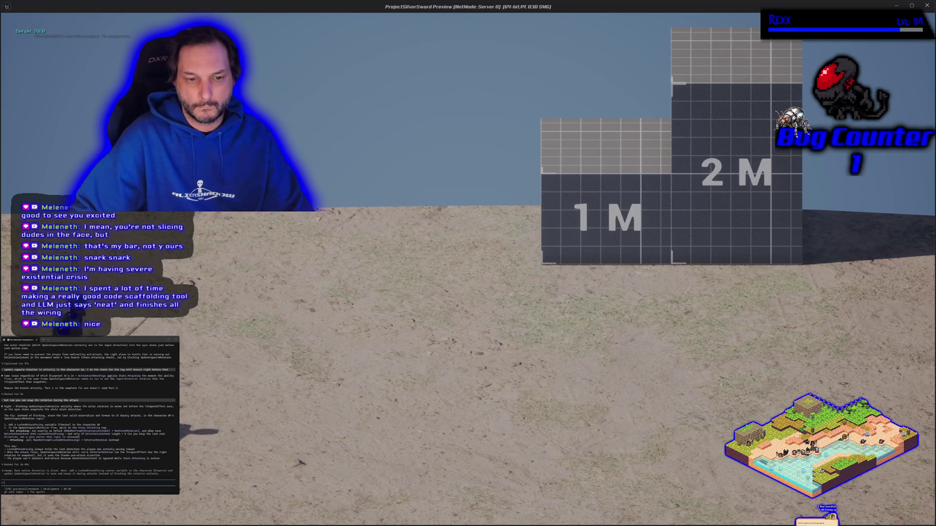
key(d)
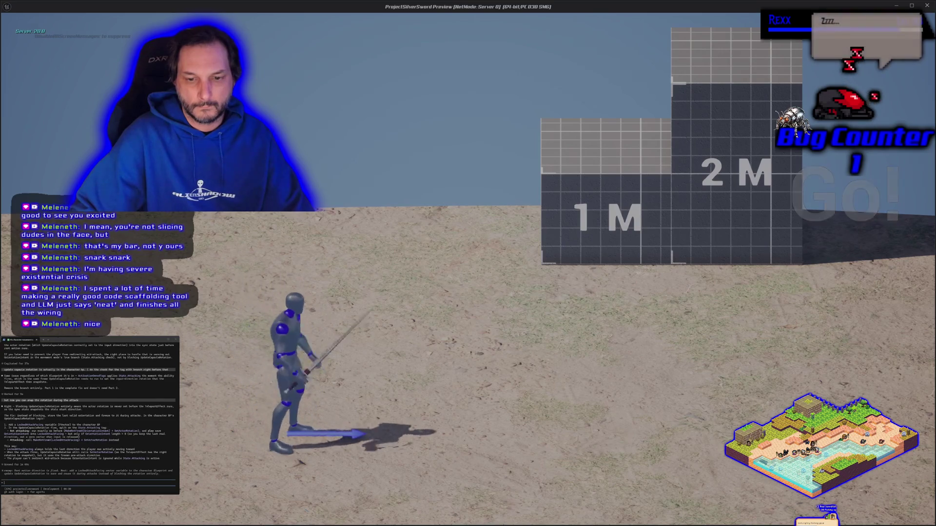
key(a)
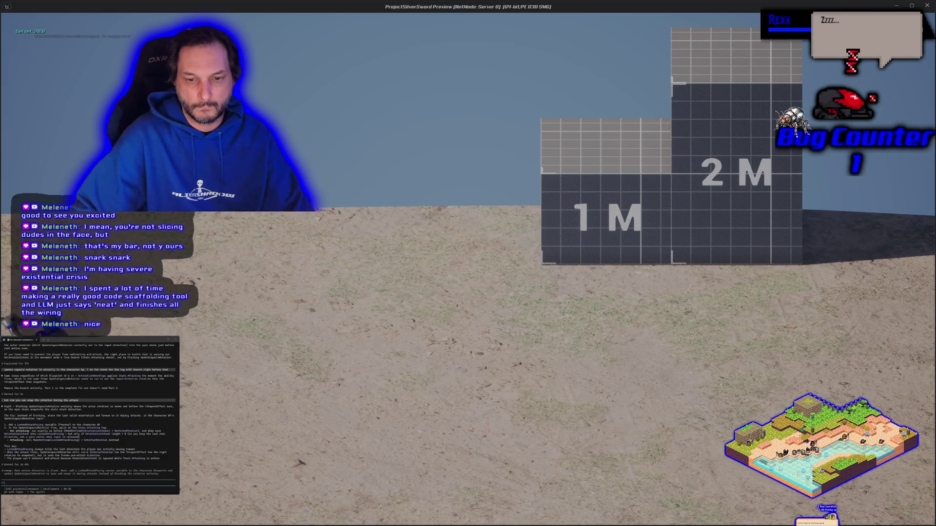
key(d)
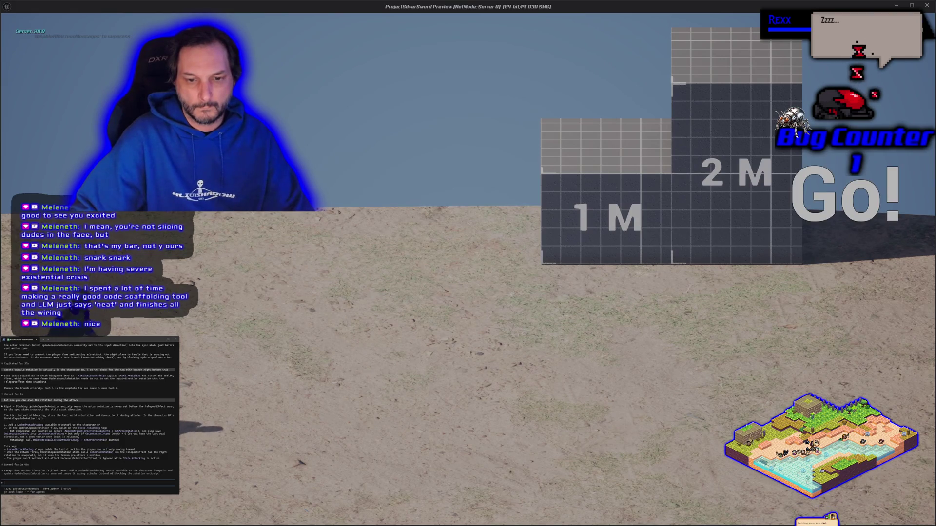
key(d)
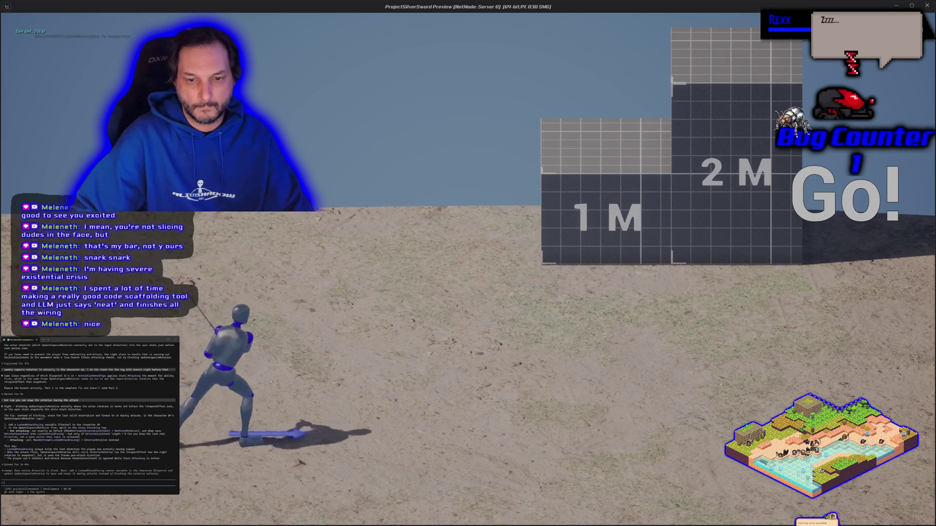
Step: Attack while turning in both directions to confirm facing, then stop playing with Esc
key(d)
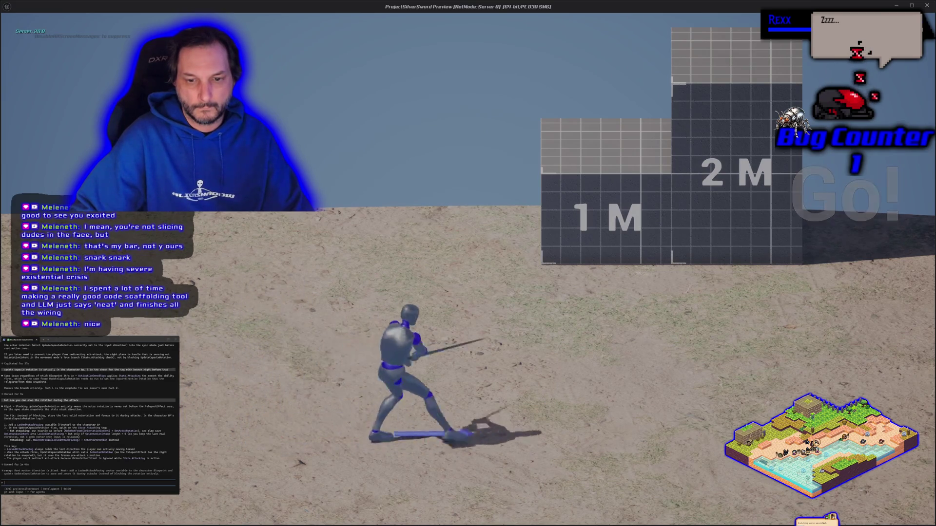
key(a)
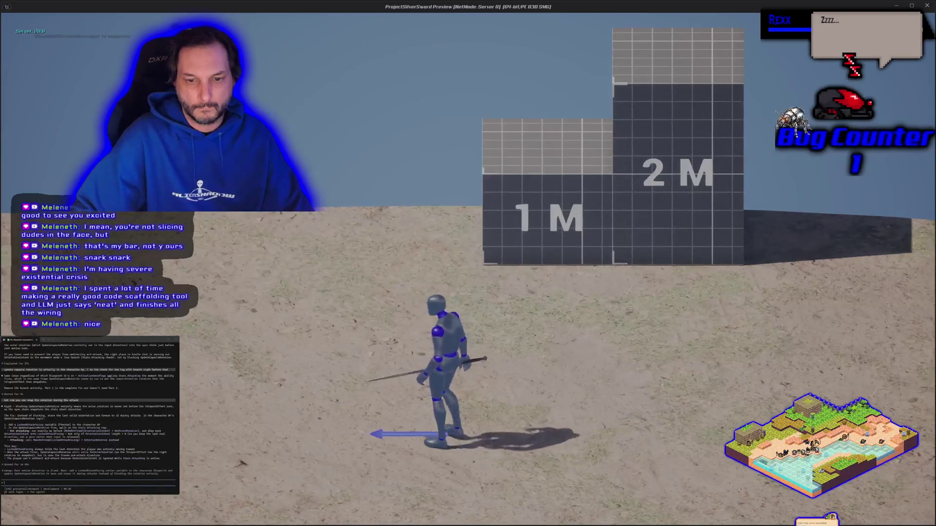
key(a)
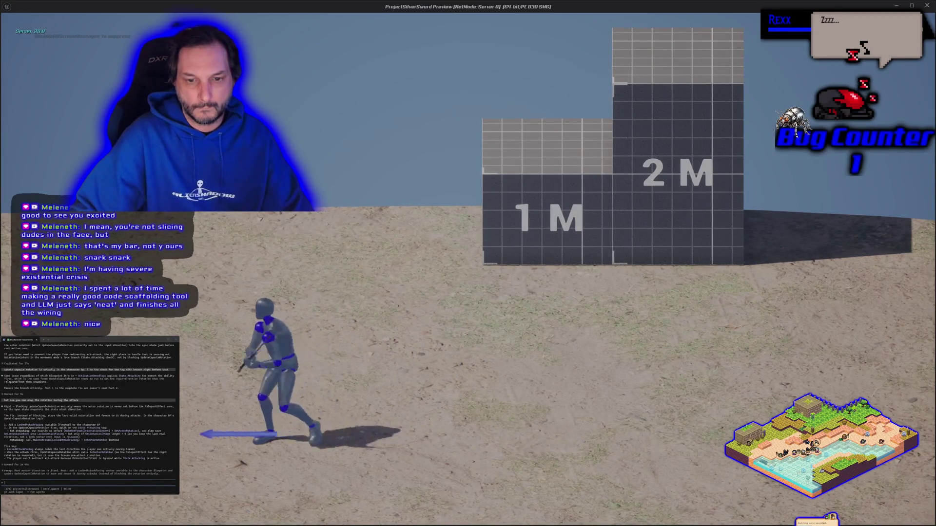
key(d)
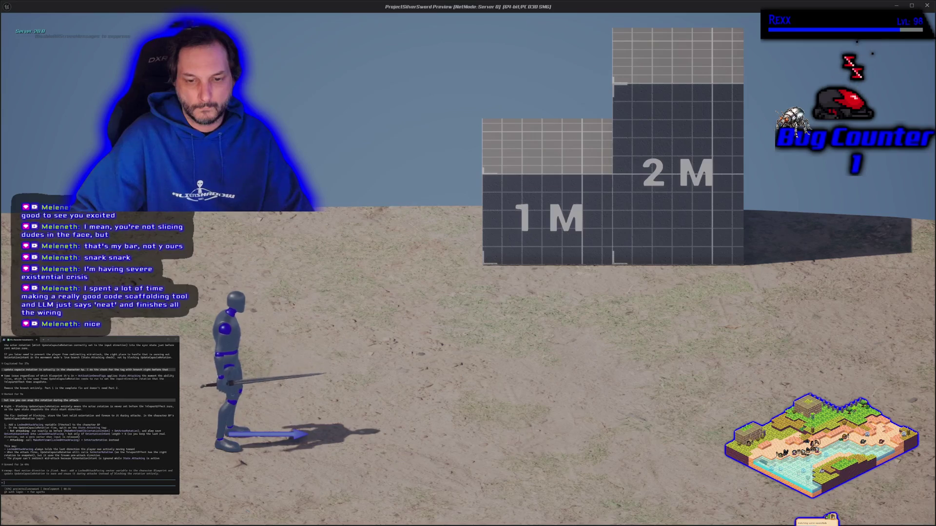
key(d)
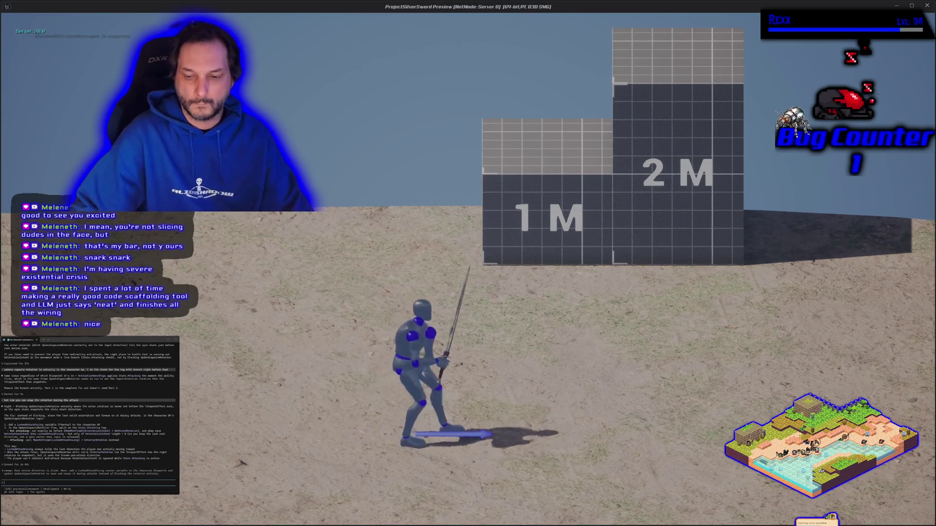
key(a)
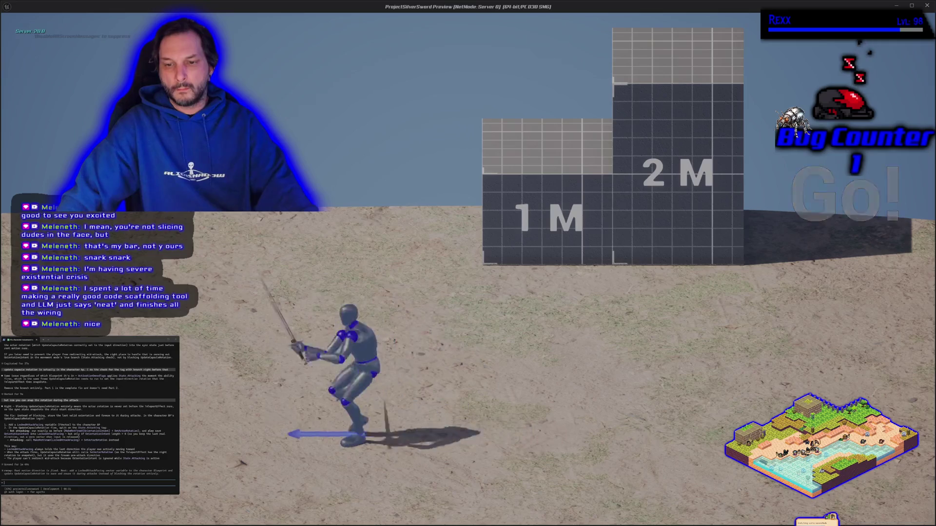
key(a)
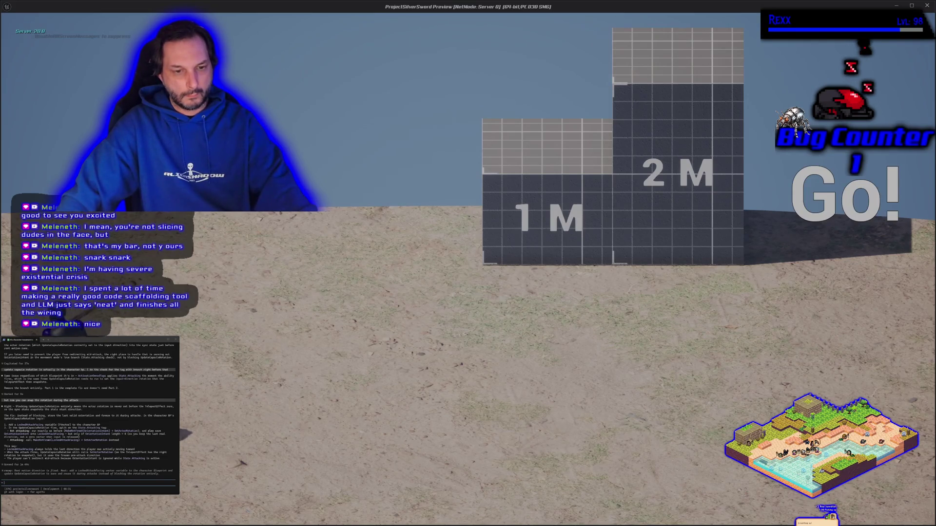
key(d)
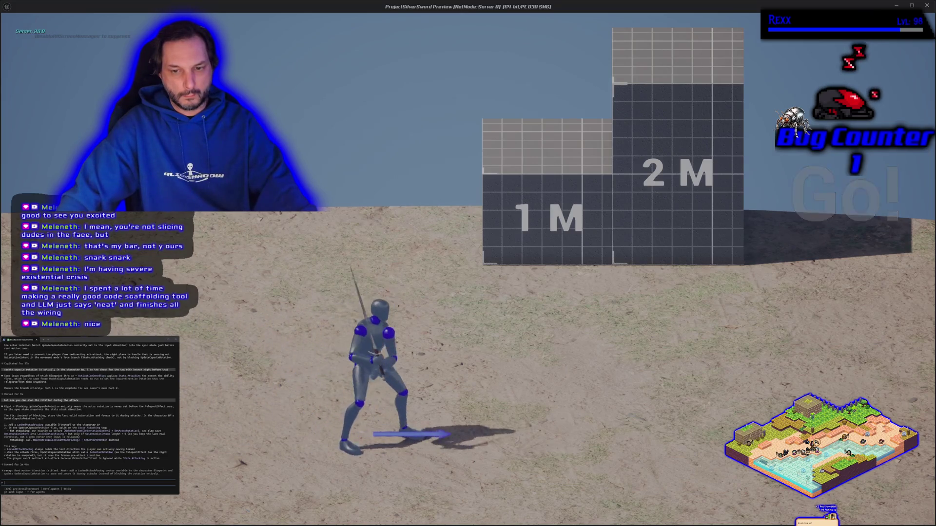
key(a)
key(Escape)
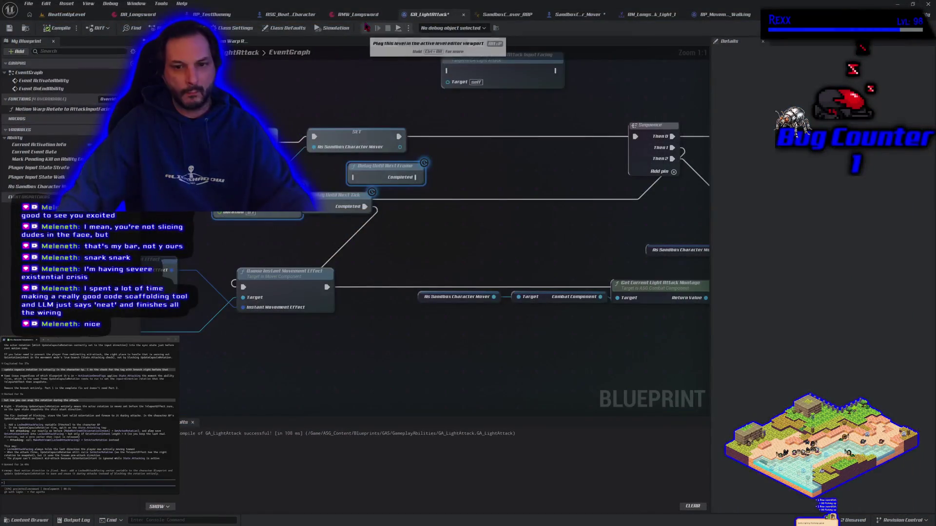
Step: Move the Delay Until Next Tick node, wire its Completed output, and launch Play-In-Editor
scroll(471, 242, down, 1)
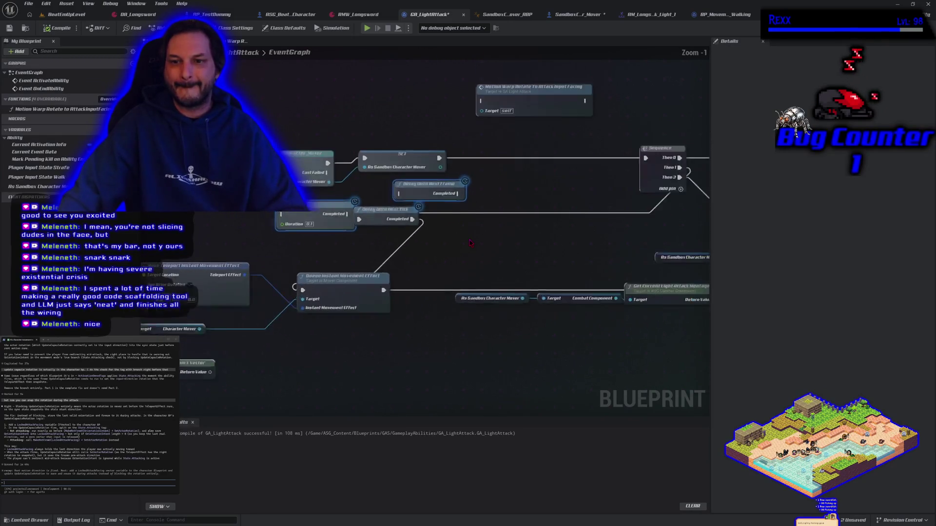
scroll(470, 243, up, 1)
mouse_move(367, 216)
mouse_down()
mouse_move(425, 233)
mouse_move(395, 221)
mouse_move(390, 188)
mouse_up()
drag(459, 234, 457, 190)
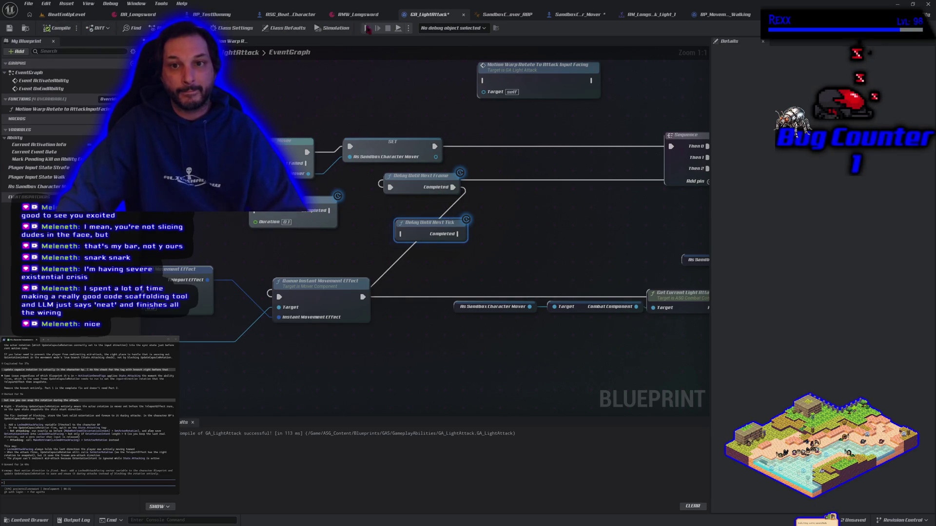
click(368, 28)
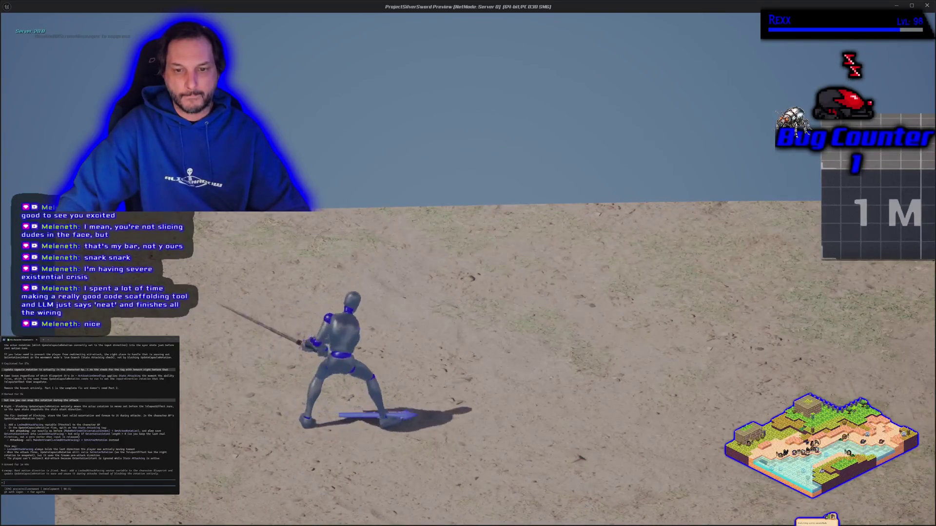
Step: Attack while running right, left and right again, then press Esc to return to GA_LightAttack
key(d)
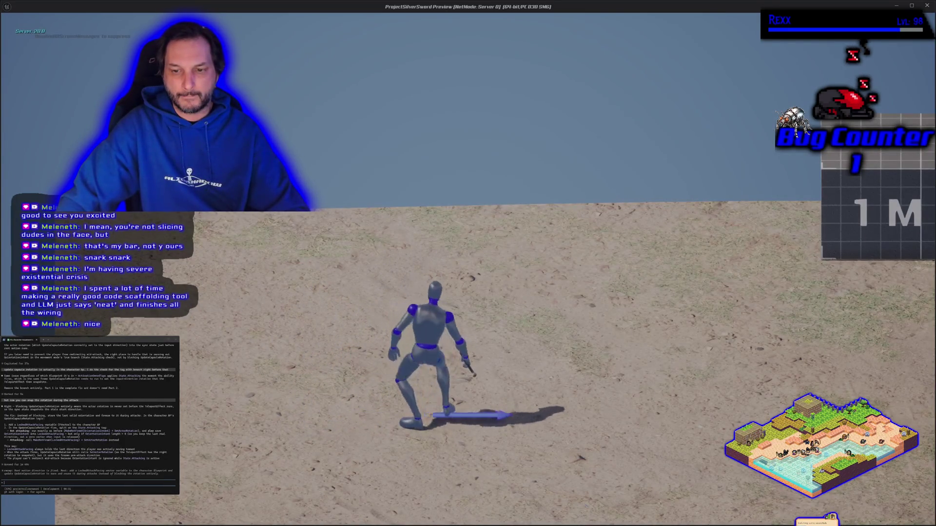
key(d)
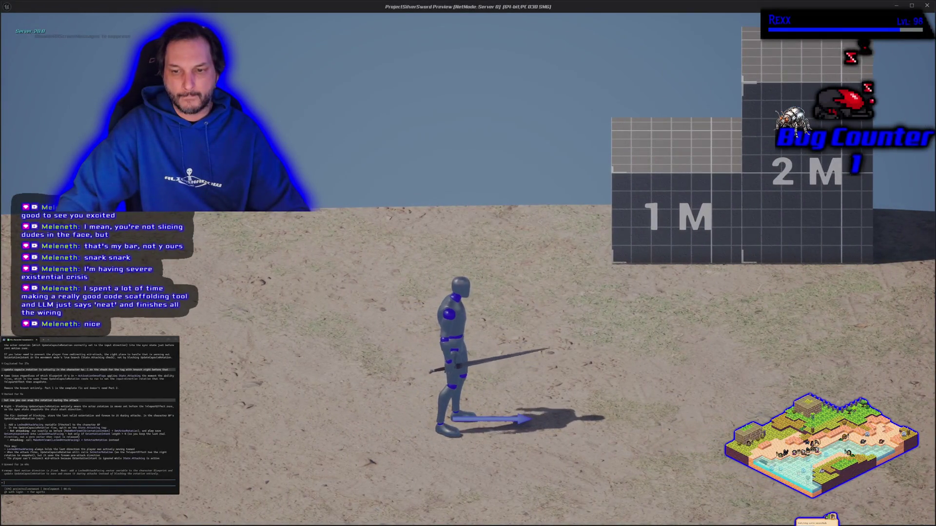
key(a)
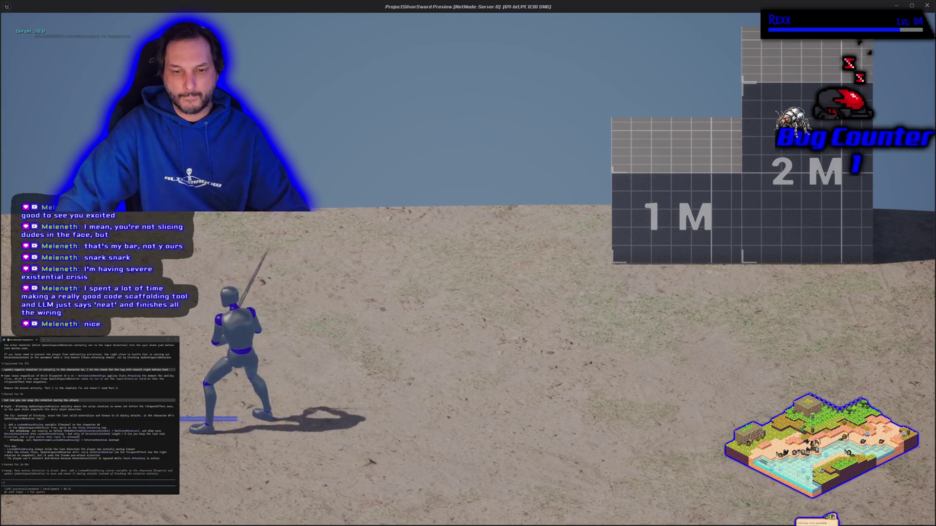
key(d)
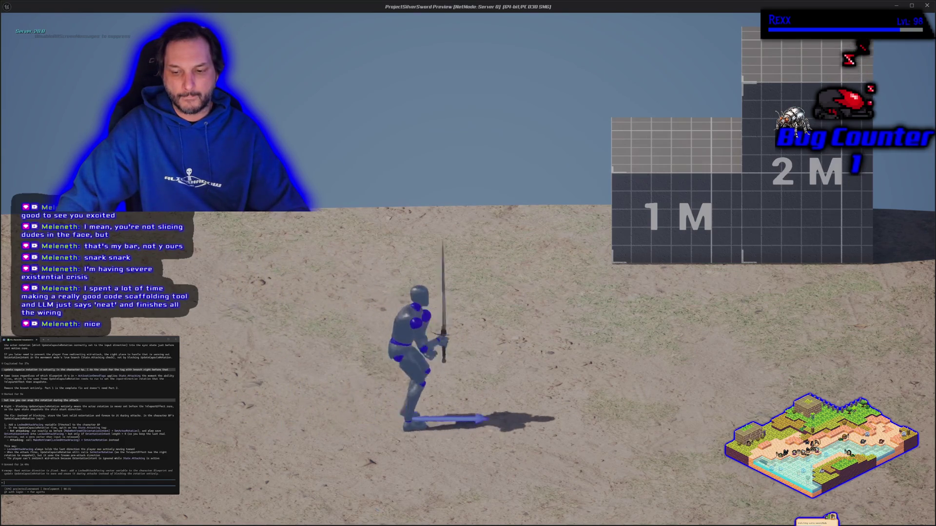
key(d)
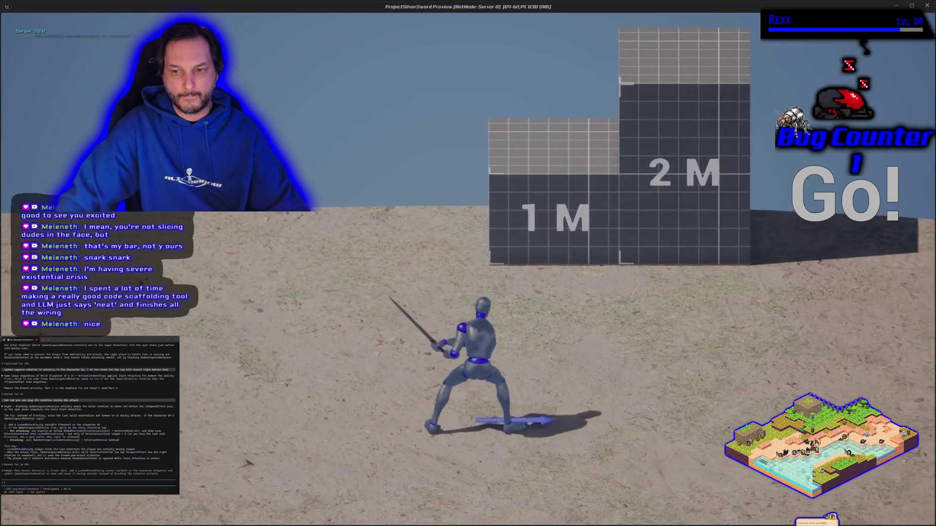
key(d)
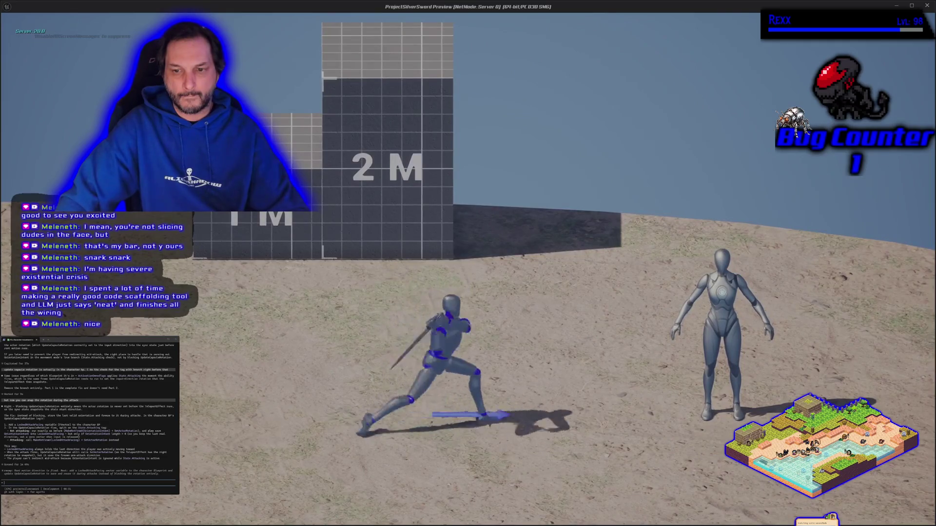
key(Escape)
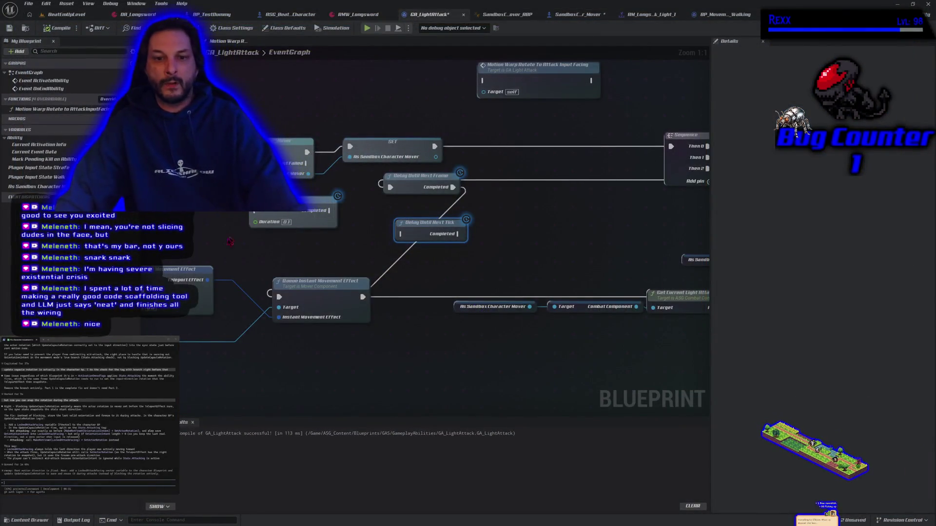
scroll(347, 259, down, 3)
mouse_move(347, 260)
mouse_down()
mouse_move(401, 261)
mouse_move(318, 199)
mouse_move(340, 211)
mouse_move(324, 217)
mouse_move(336, 239)
mouse_move(325, 225)
mouse_up()
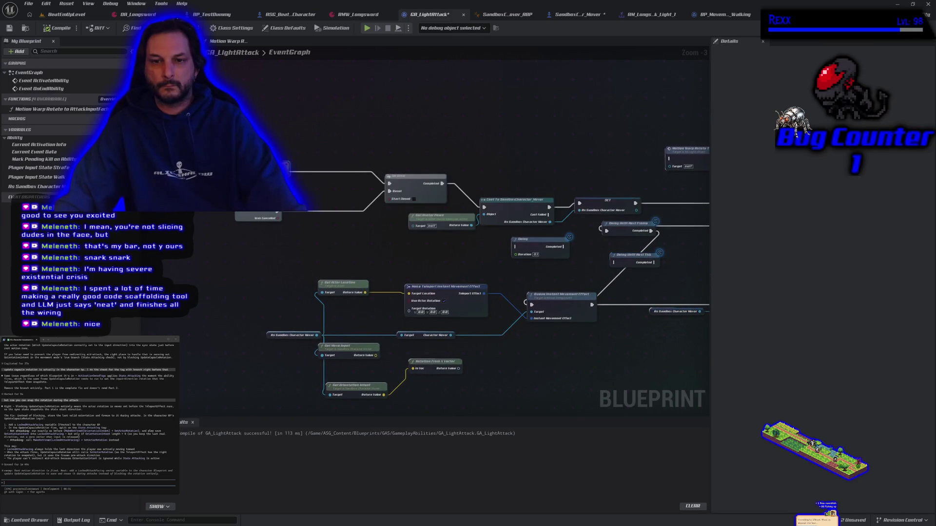
right_click(277, 126)
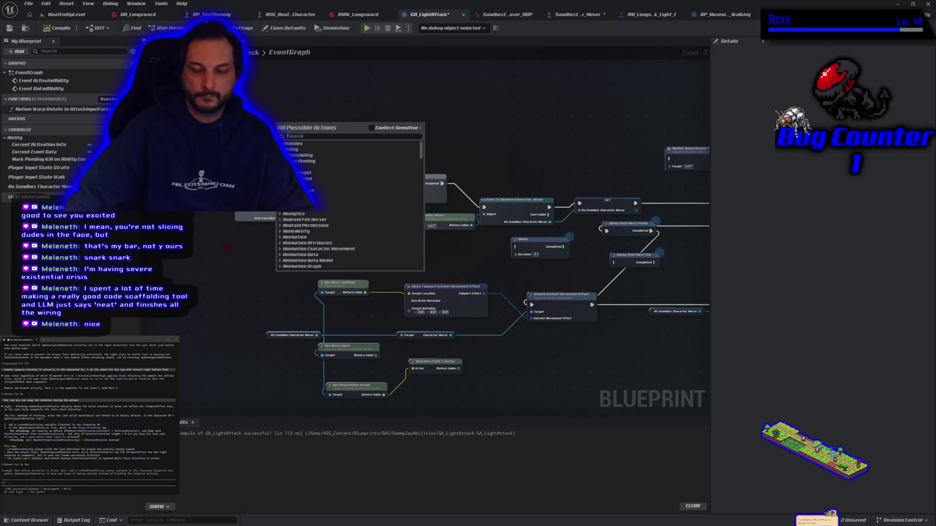
click(222, 241)
click(583, 16)
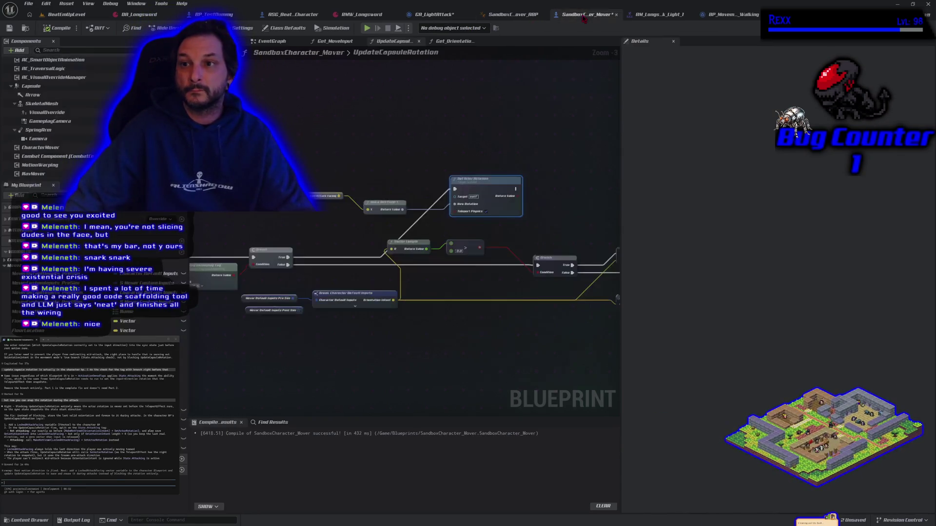
drag(326, 355, 508, 343)
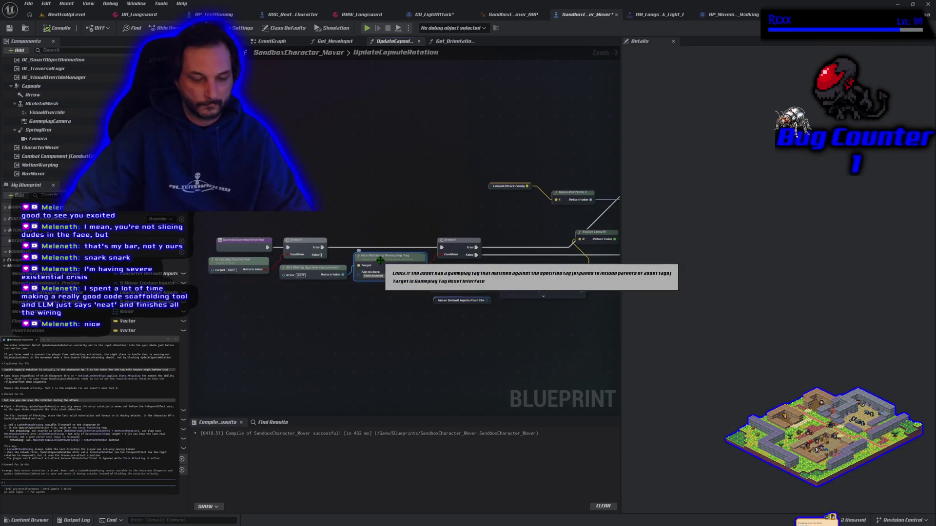
click(432, 15)
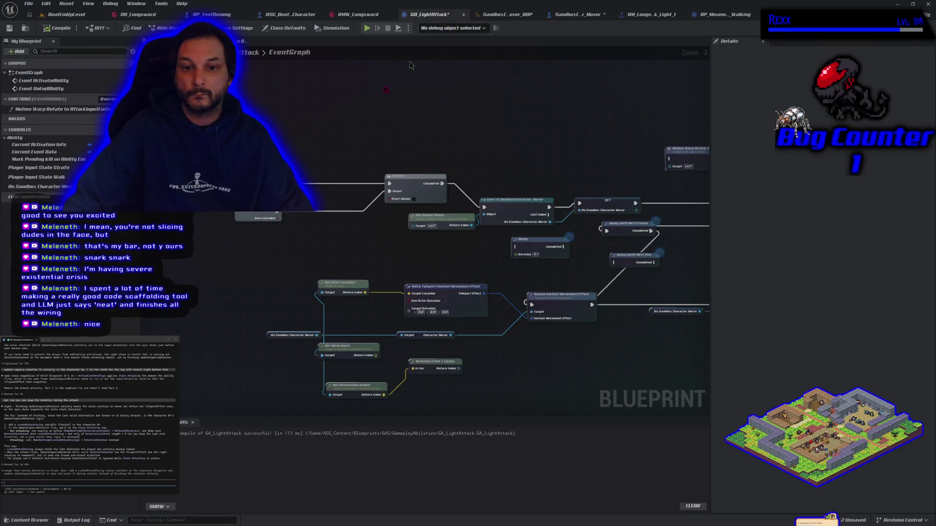
Step: Add a Get Ability System Component node and connect it toward Has Matching Gameplay Tag
drag(303, 265, 292, 220)
right_click(249, 221)
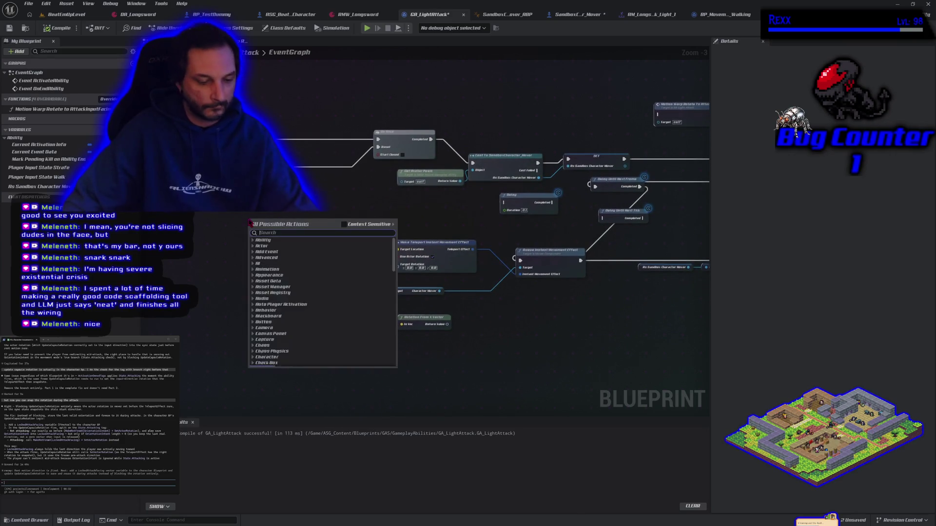
text(get ability)
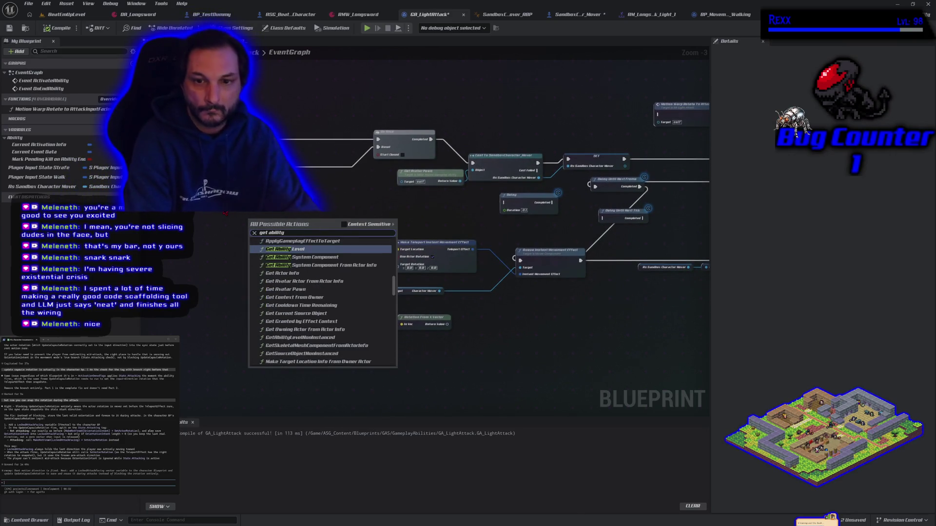
key(Return)
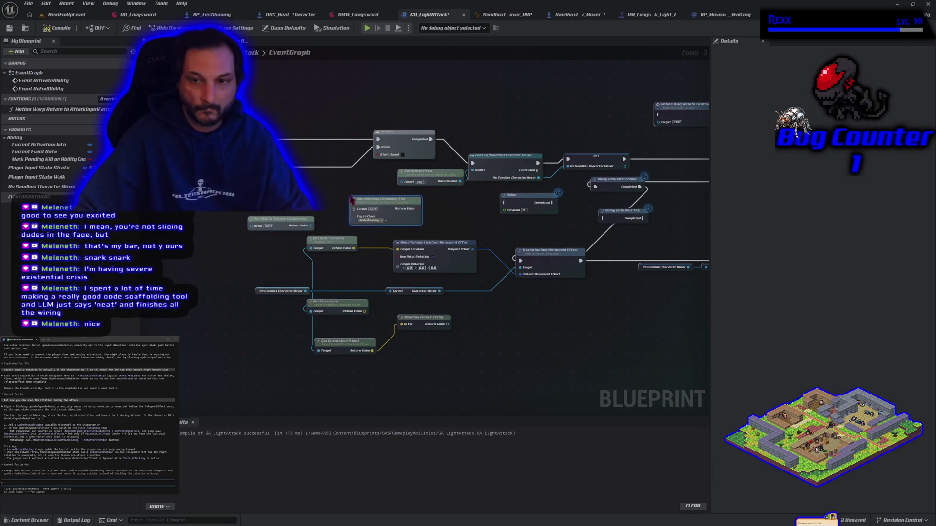
drag(377, 200, 356, 195)
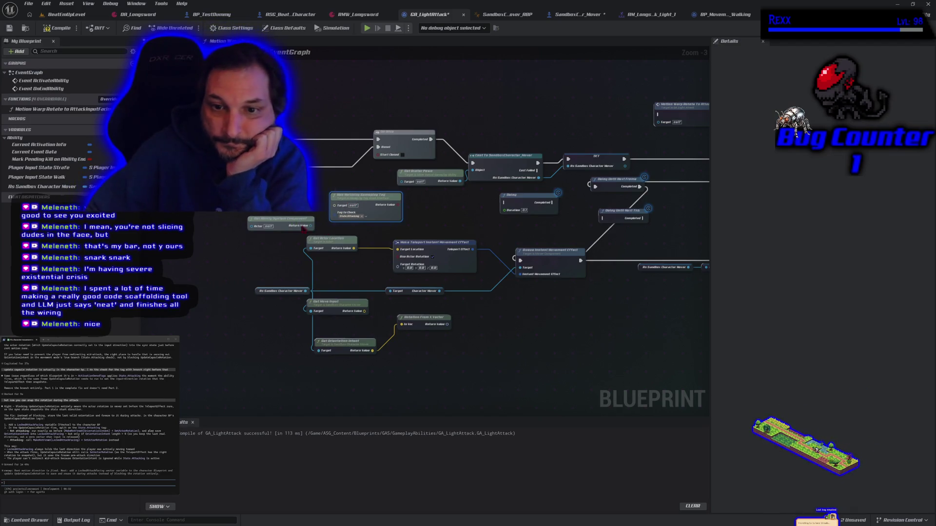
mouse_move(312, 227)
mouse_down()
mouse_move(323, 227)
mouse_move(335, 207)
mouse_up()
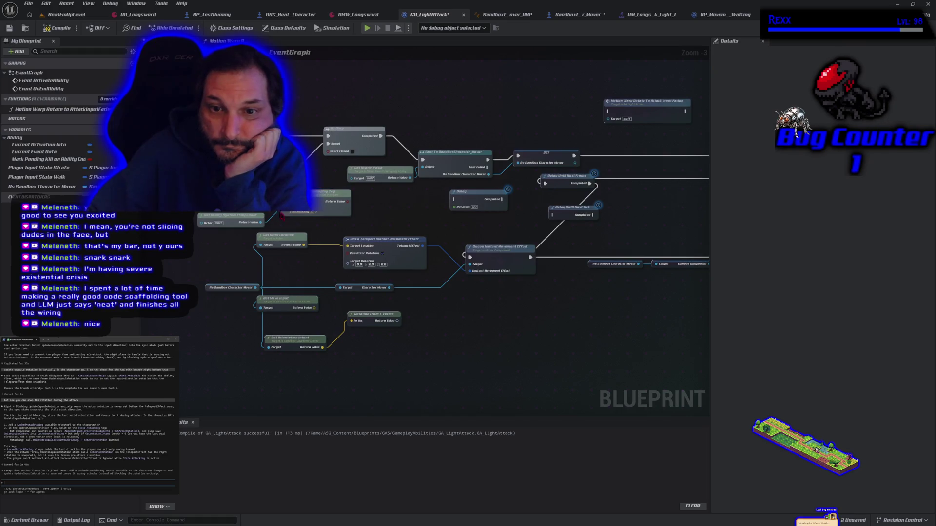
Step: Restore Has Matching Gameplay Tag, route execution into the Branch, move Do Once up, and play-test
key(Delete)
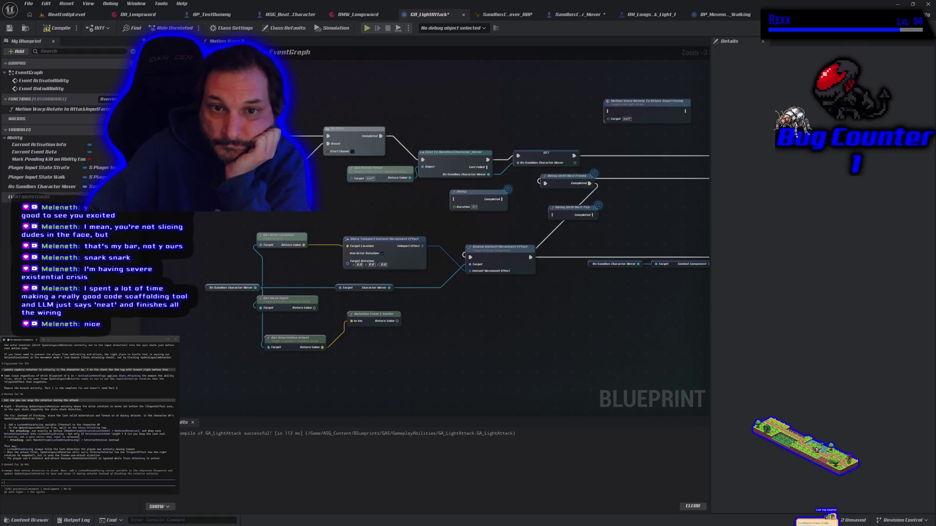
key(ctrl+z)
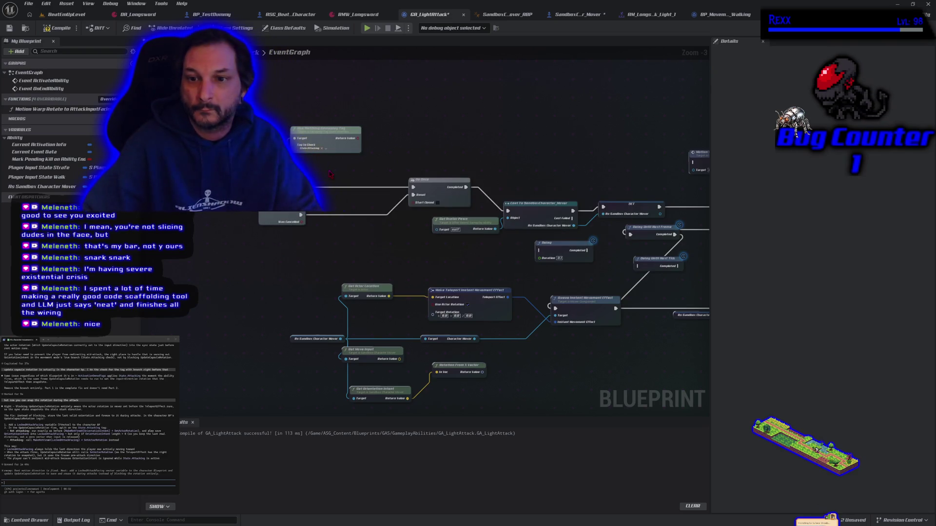
drag(319, 188, 334, 180)
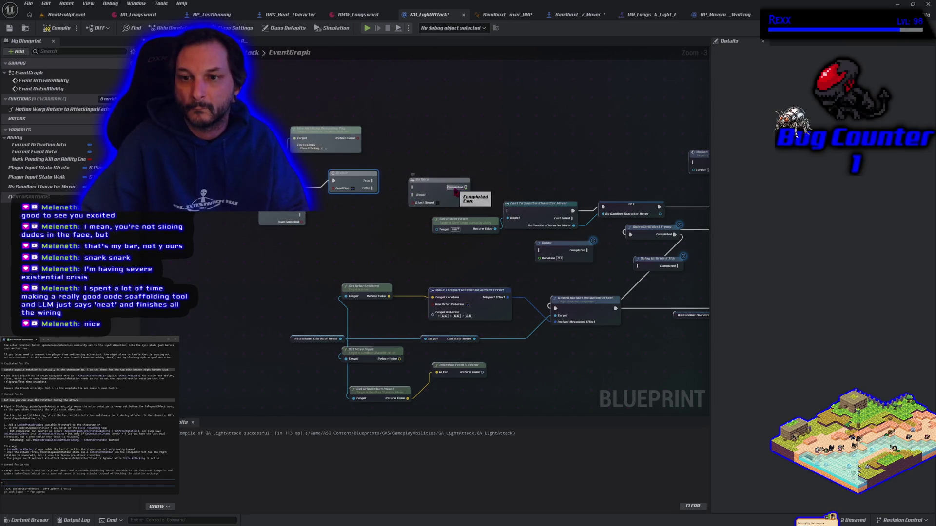
drag(455, 191, 447, 149)
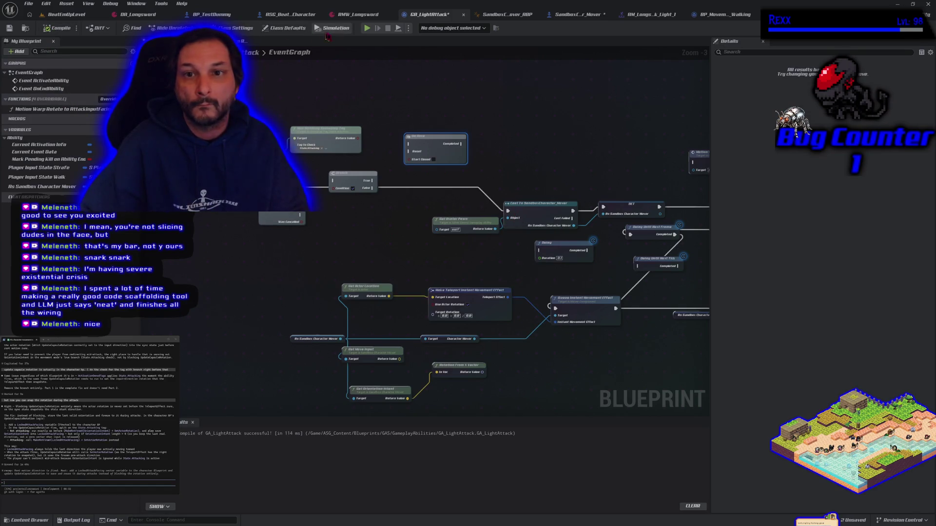
click(367, 28)
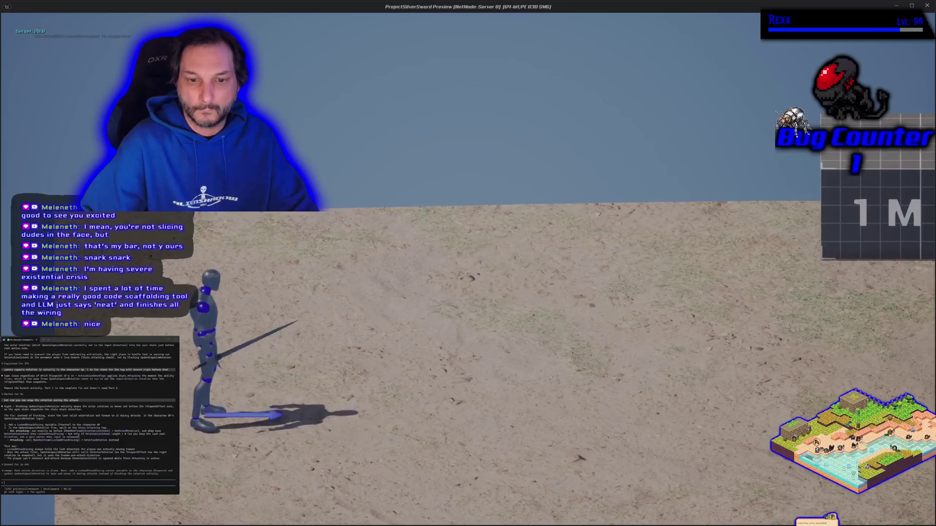
Step: Test the light attack while turning left and right in Play-In-Editor, then end the session
key(d)
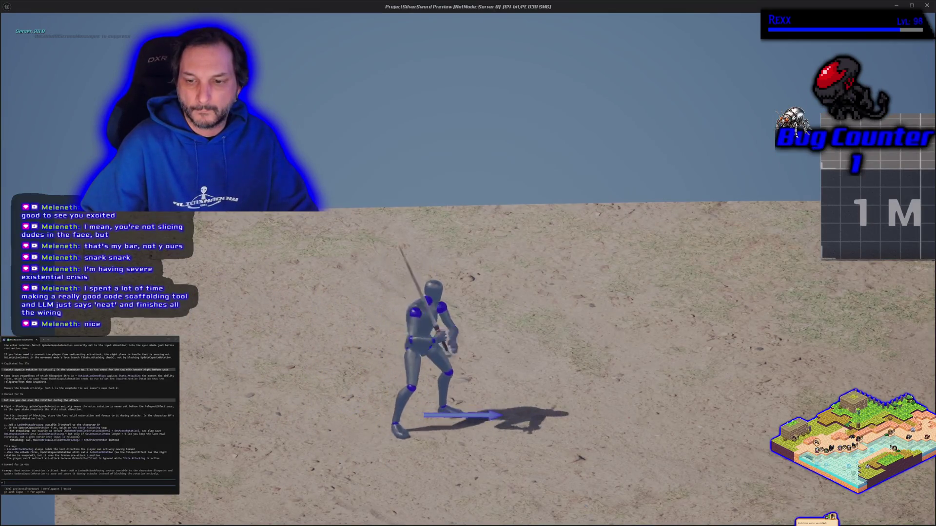
key(a)
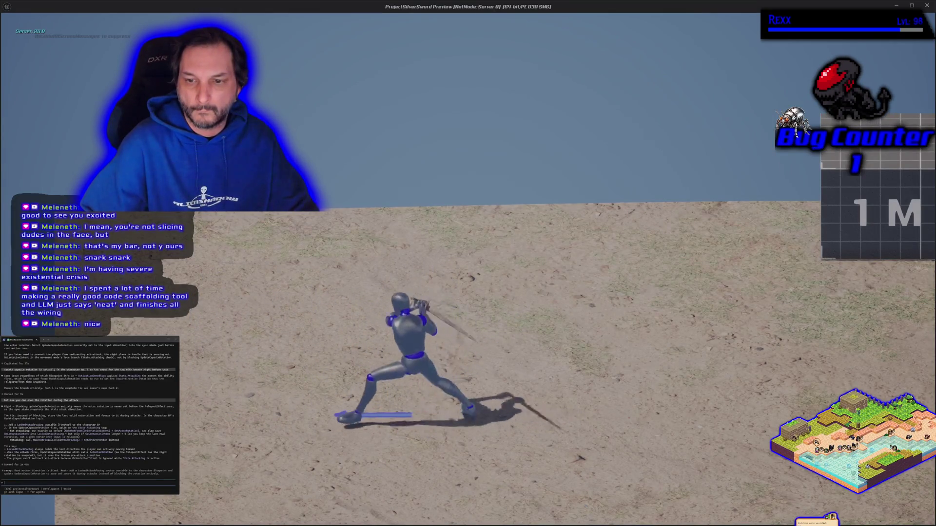
key(d)
key(d)
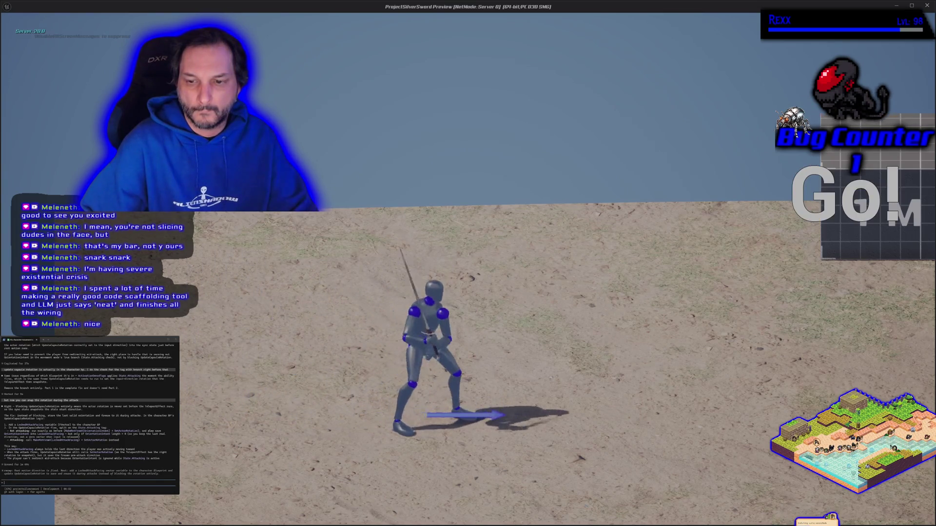
key(a)
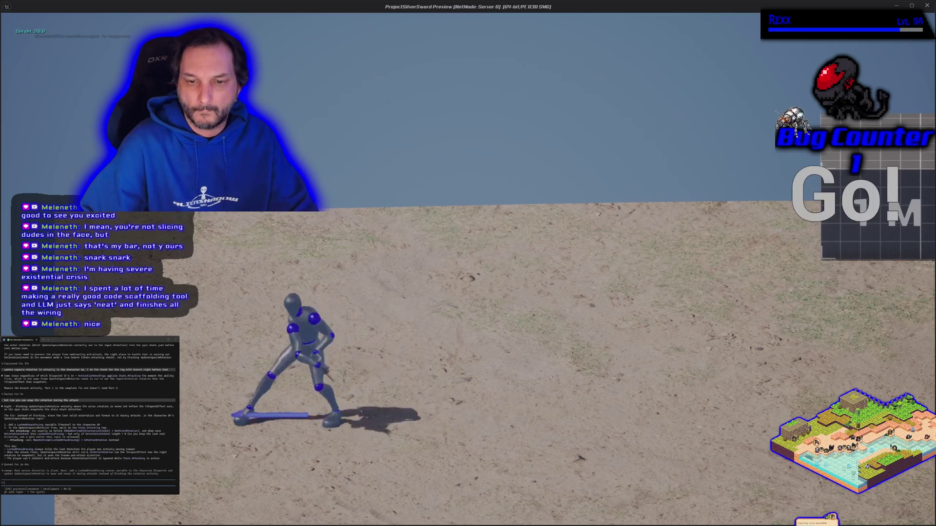
key(d)
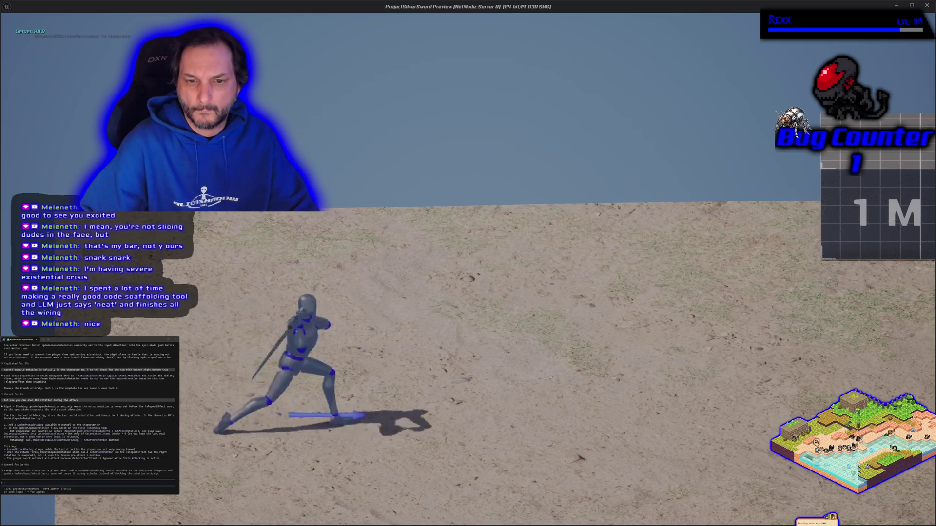
key(d)
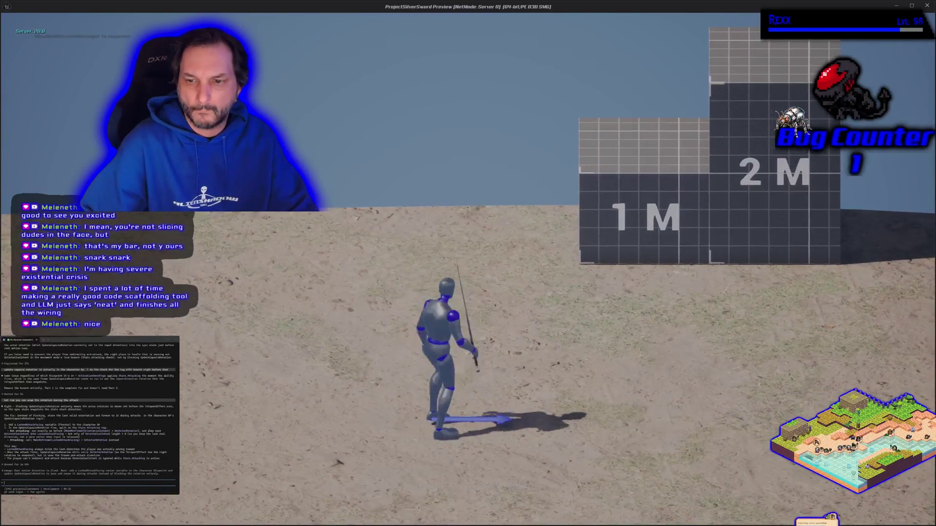
key(a)
key(a)
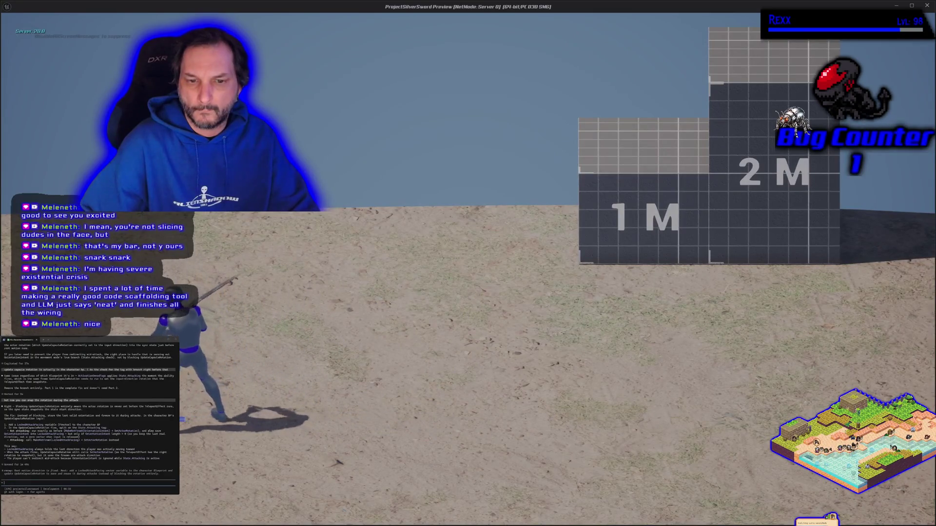
key(Escape)
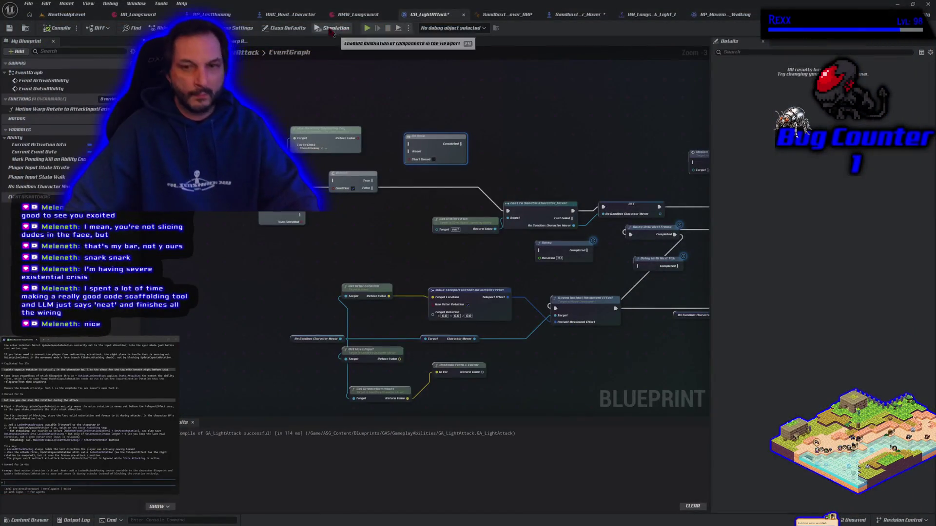
Step: Lower the Branch node, wire Has Matching Gameplay Tag's Return Value into its Condition, and compile
drag(282, 254, 328, 265)
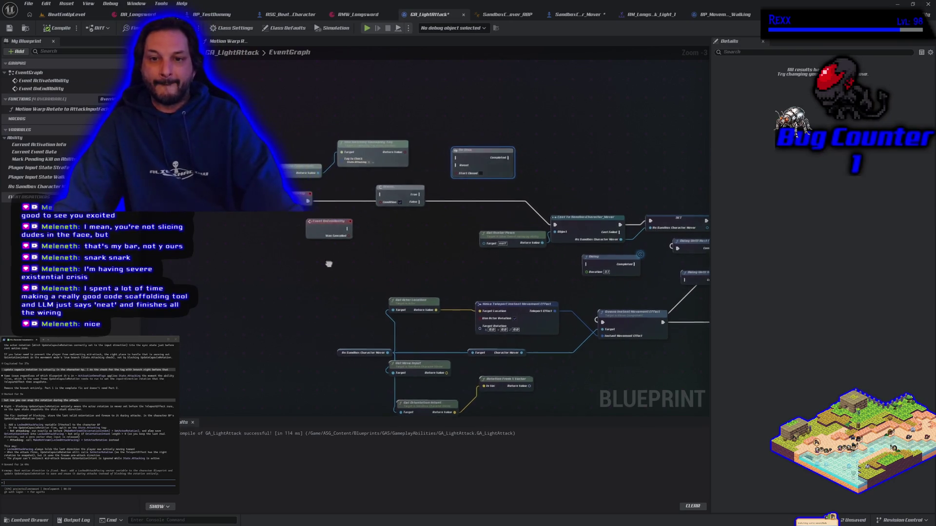
drag(397, 196, 394, 260)
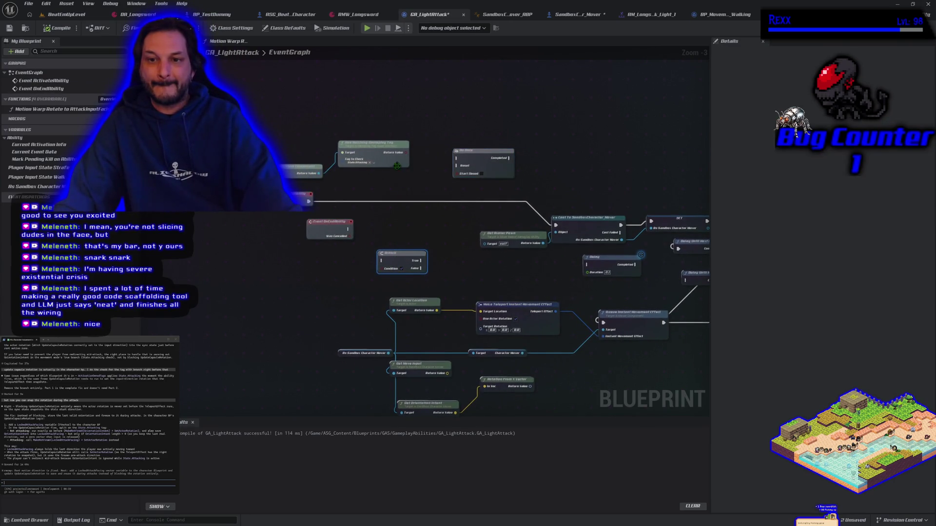
drag(408, 157, 413, 160)
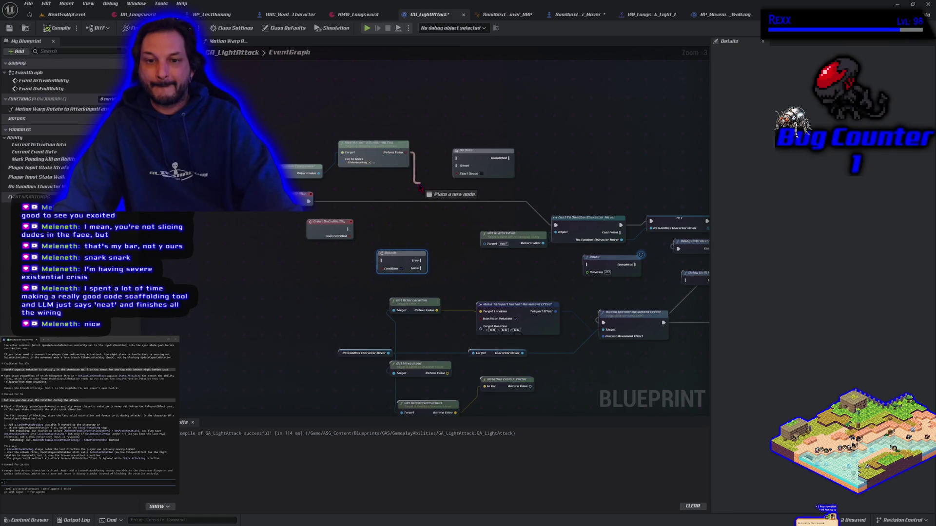
drag(383, 275, 383, 269)
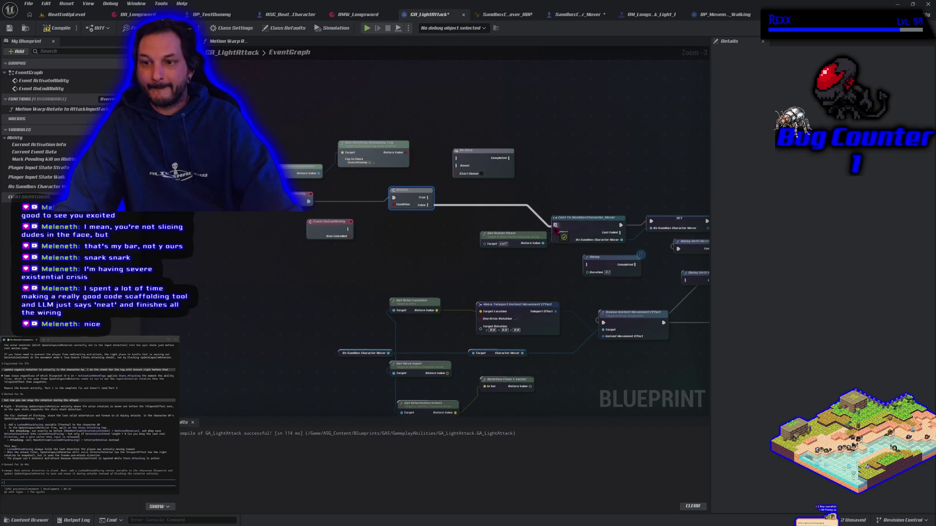
click(66, 29)
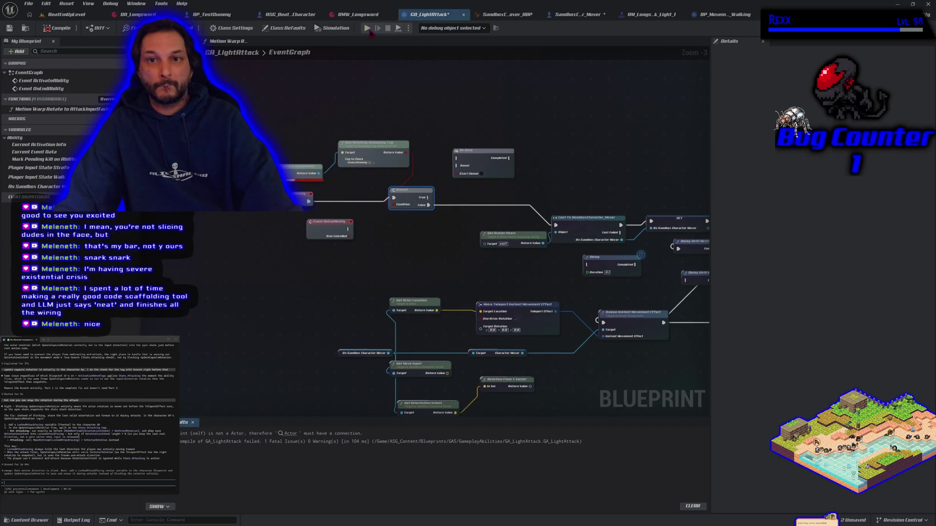
Step: Fix the wiring flagged by the compile error, recompile GA_LightAttack, and start a play test
drag(283, 247, 309, 257)
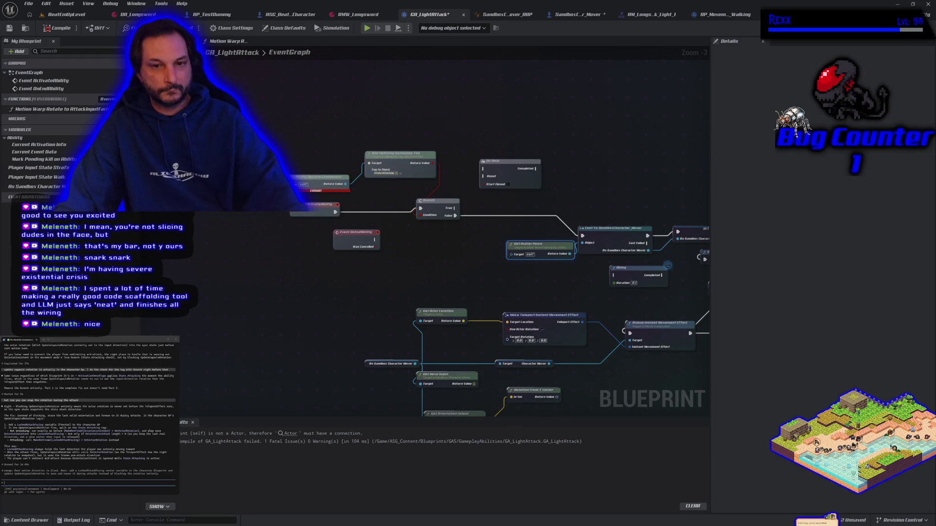
mouse_move(420, 208)
mouse_down()
mouse_move(296, 195)
mouse_move(335, 212)
mouse_up()
click(64, 30)
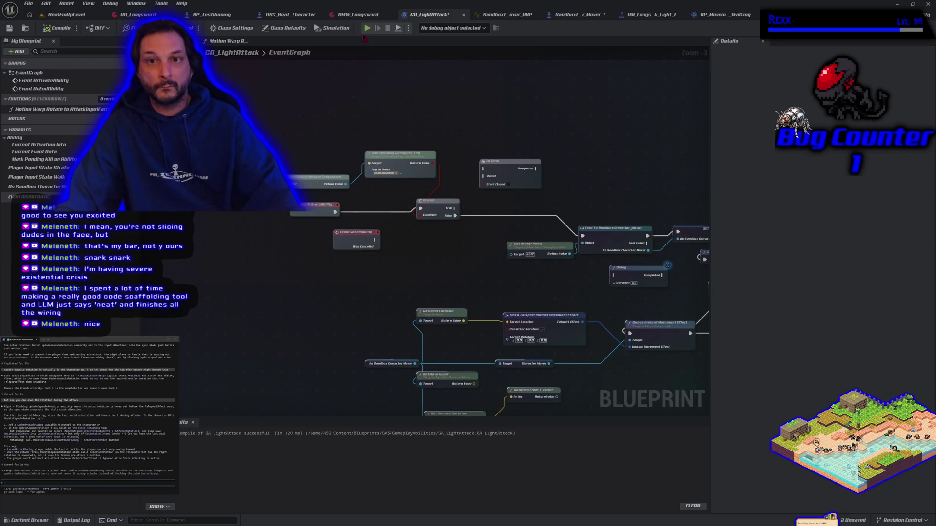
click(367, 30)
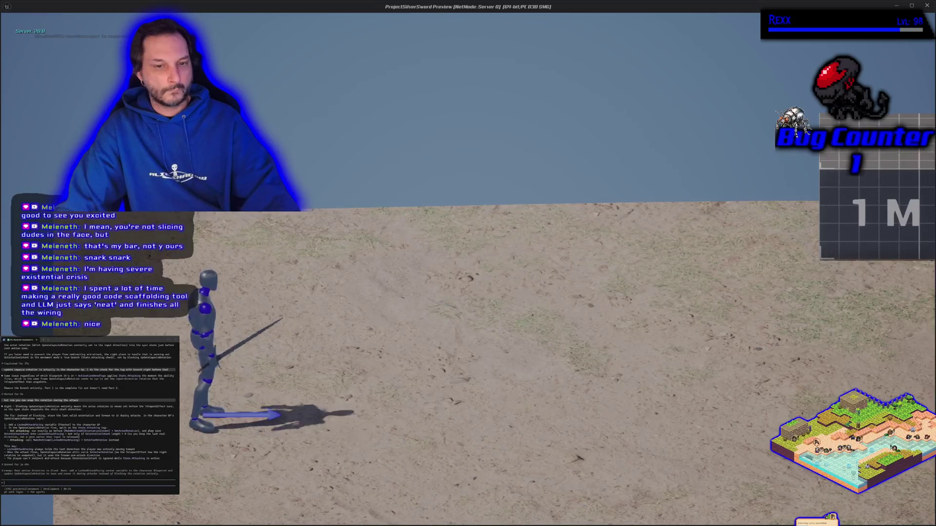
key(d)
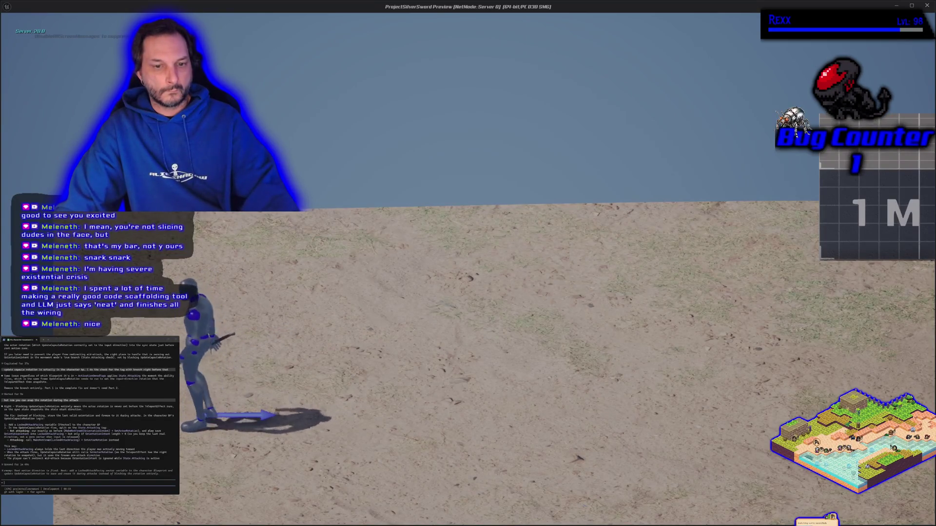
key(j)
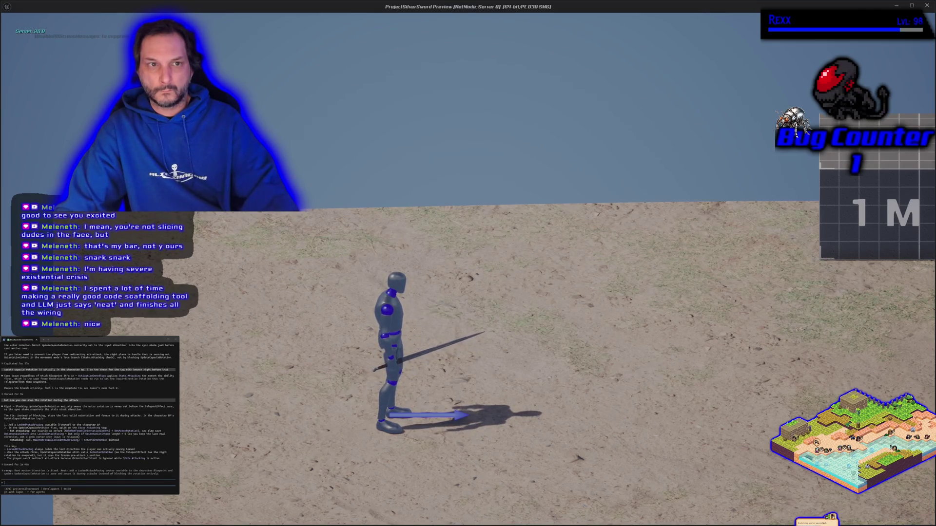
key(Escape)
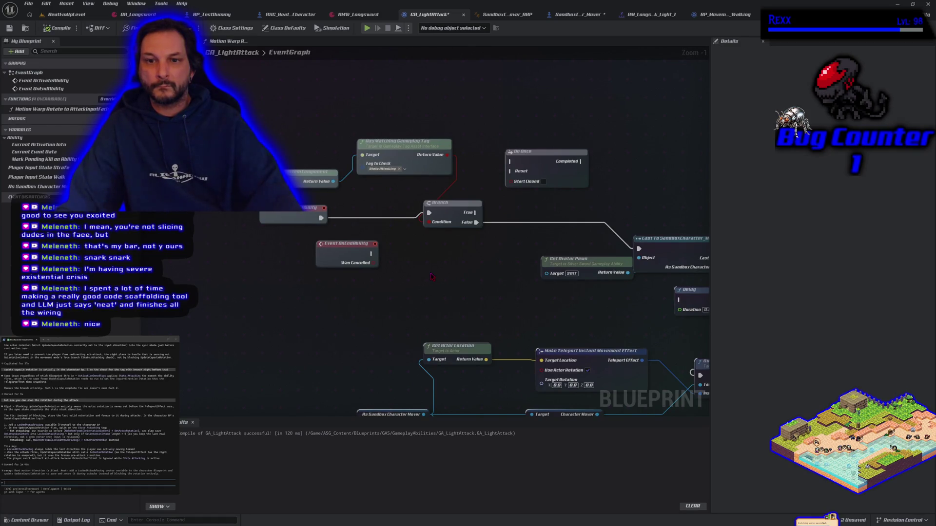
Step: Delete the Branch, Get Ability System Component and Has Matching Gameplay Tag nodes
scroll(431, 277, down, 1)
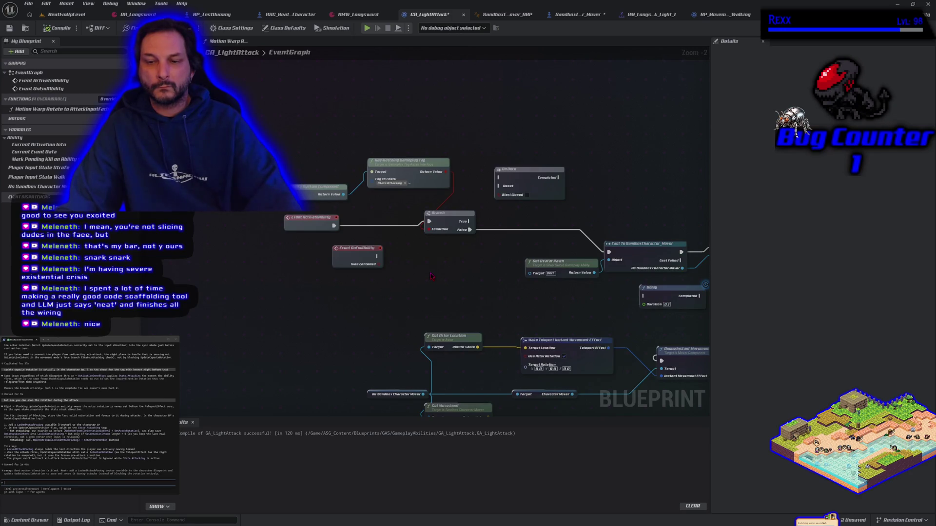
click(442, 219)
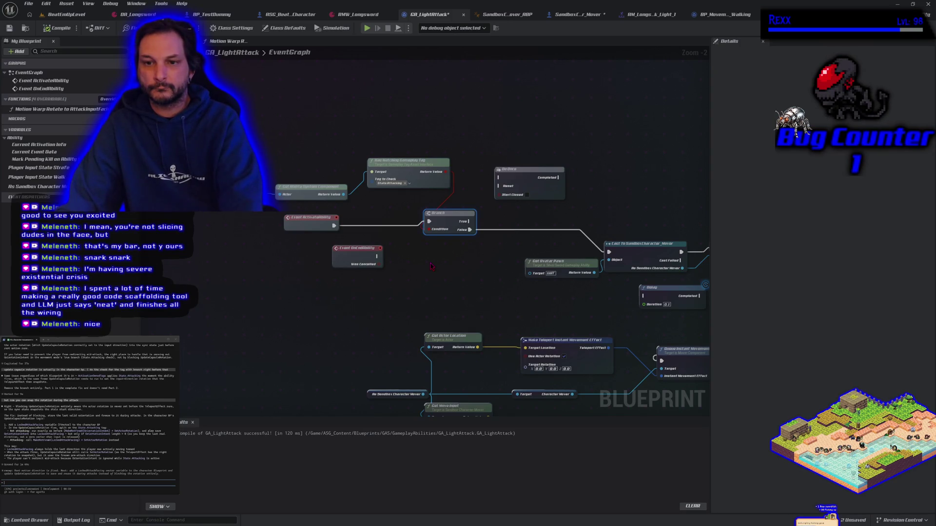
key(Delete)
drag(348, 193, 453, 156)
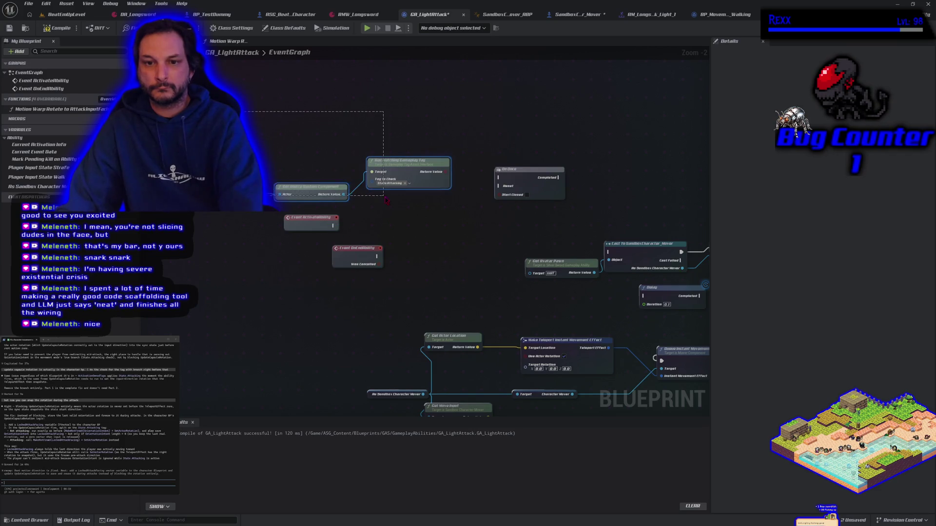
key(Delete)
Step: Wire ActivateAbility straight into the character cast, compile, and launch a play test
mouse_move(333, 226)
mouse_down()
mouse_move(561, 258)
mouse_move(609, 252)
mouse_up()
click(67, 30)
click(366, 29)
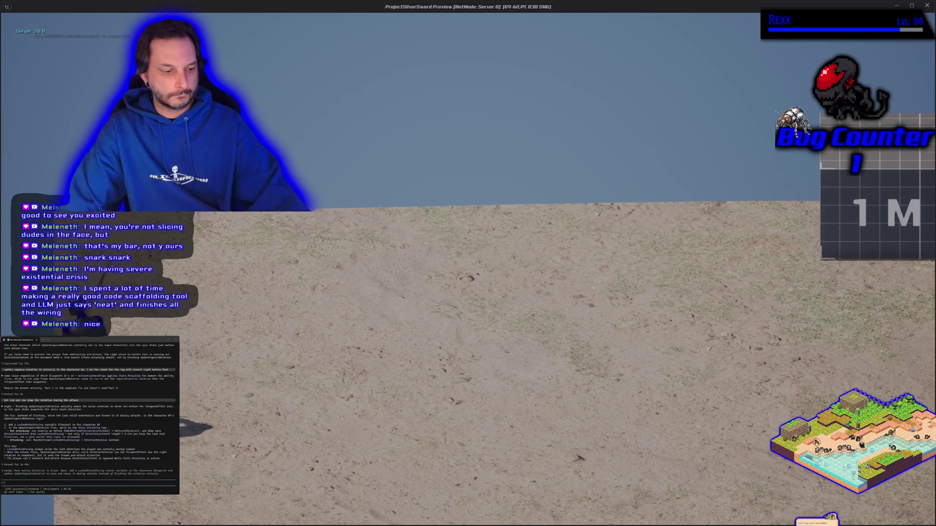
Step: Stop the play test and pan the event graph to the DoOnce area
key(Escape)
scroll(419, 244, up, 1)
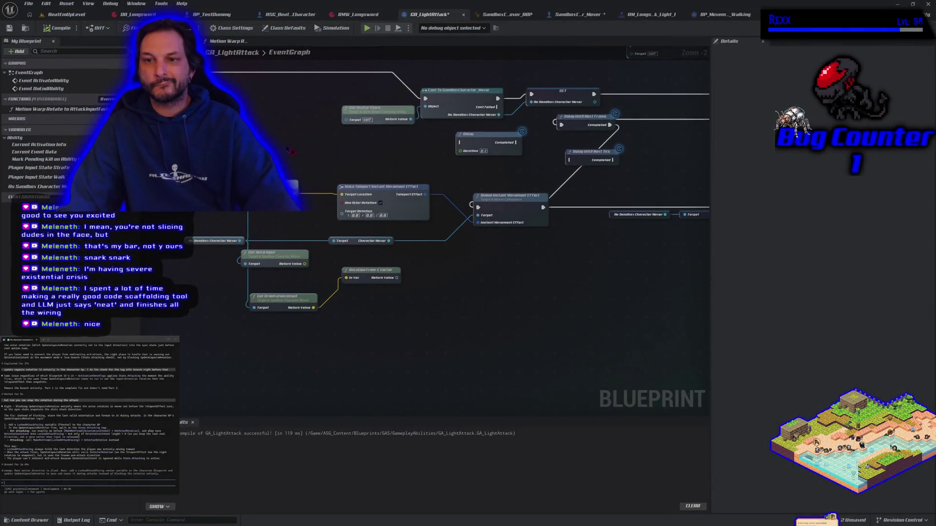
mouse_move(393, 154)
mouse_down()
mouse_move(405, 253)
mouse_move(429, 259)
mouse_up()
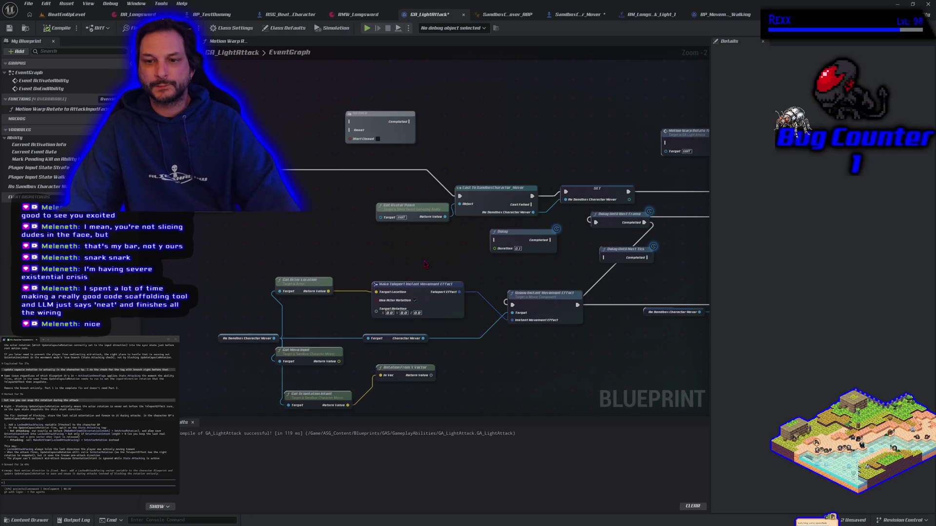
drag(356, 221, 340, 166)
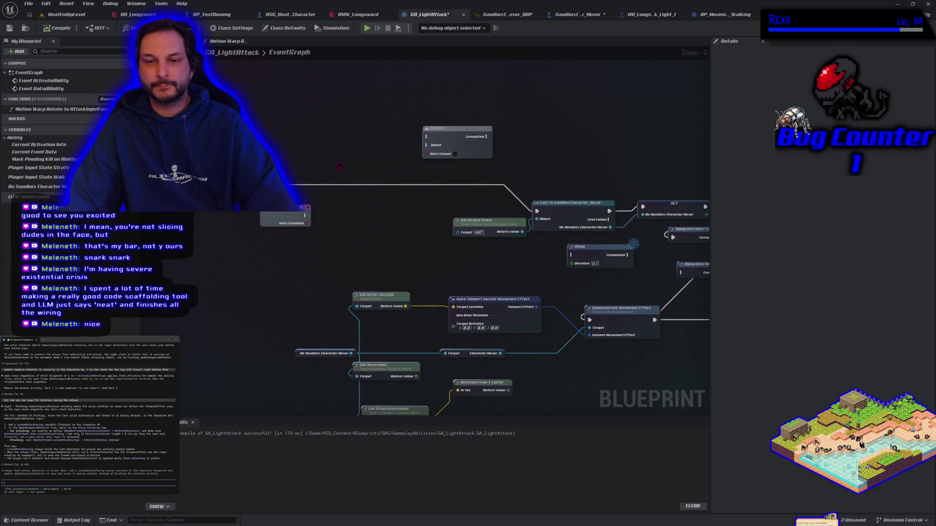
right_click(300, 146)
key(Escape)
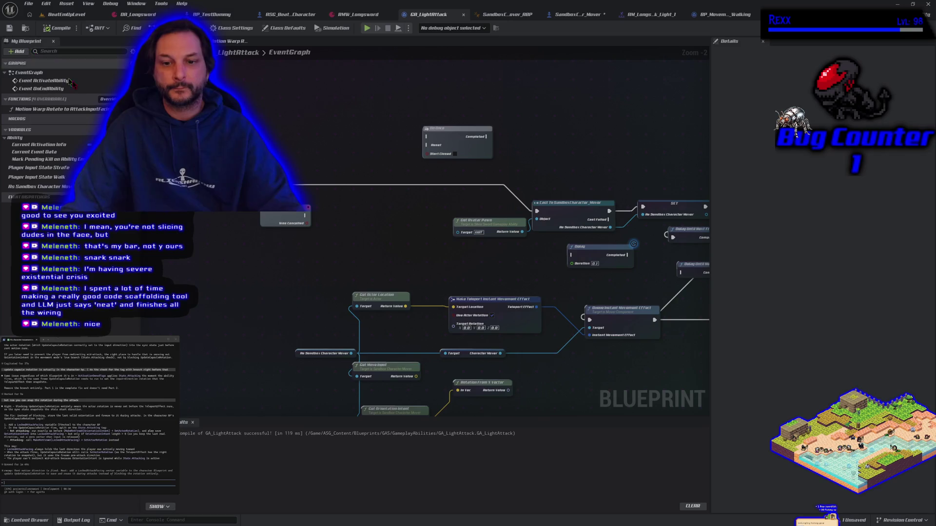
drag(417, 251, 381, 222)
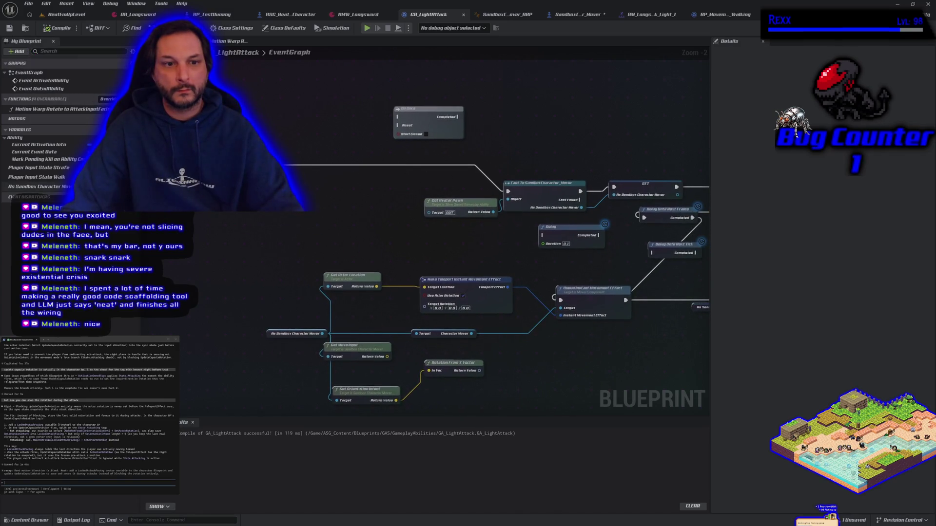
Step: Drop an As Sandbox Character Mover getter from My Blueprint into the graph
click(39, 187)
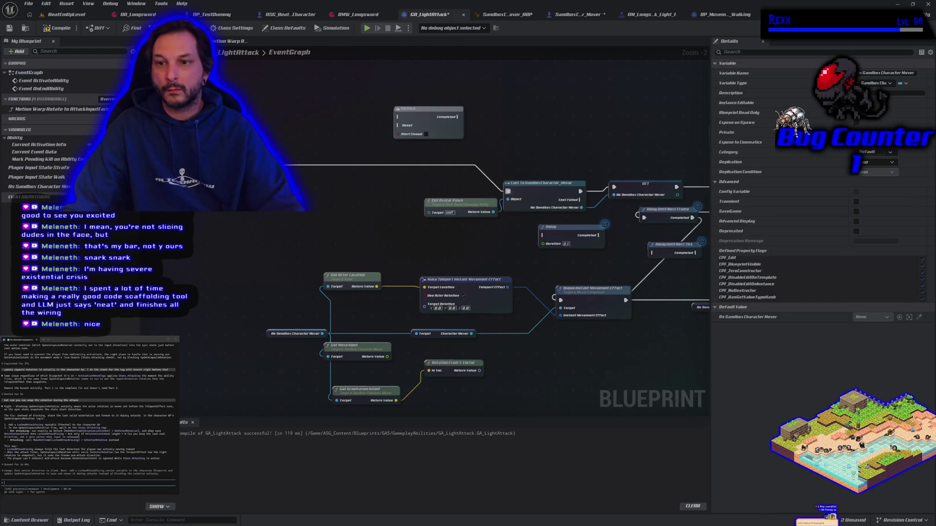
drag(507, 176, 436, 207)
drag(409, 160, 377, 165)
drag(39, 187, 307, 261)
mouse_move(395, 268)
mouse_down()
mouse_move(298, 231)
mouse_move(341, 242)
mouse_move(319, 235)
mouse_up()
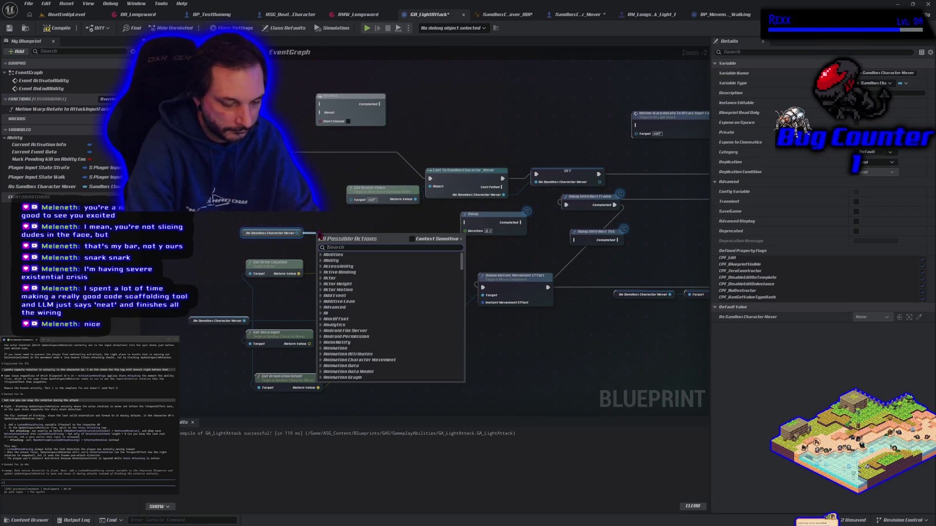
Step: Add an Is Any Montage Playing node and shift the mover getter left
text(is any montage)
key(Return)
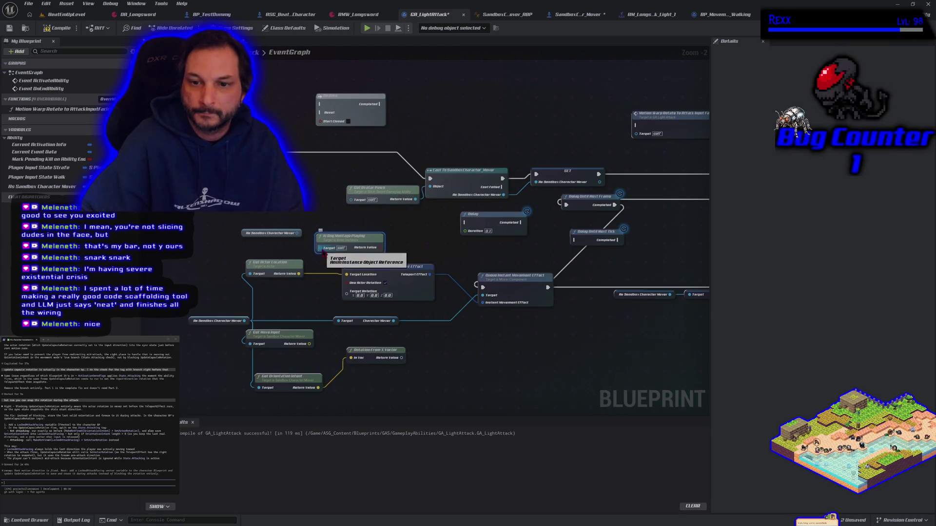
mouse_move(246, 233)
mouse_down()
mouse_move(152, 237)
mouse_move(228, 239)
mouse_up()
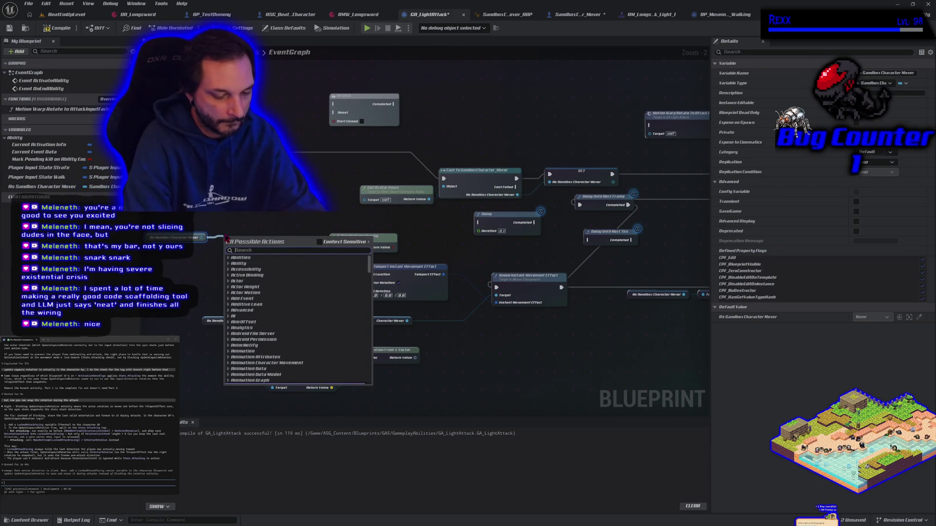
Step: Add a Get Anim Instance node off the As Sandbox Character Mover getter
text(get anim instance)
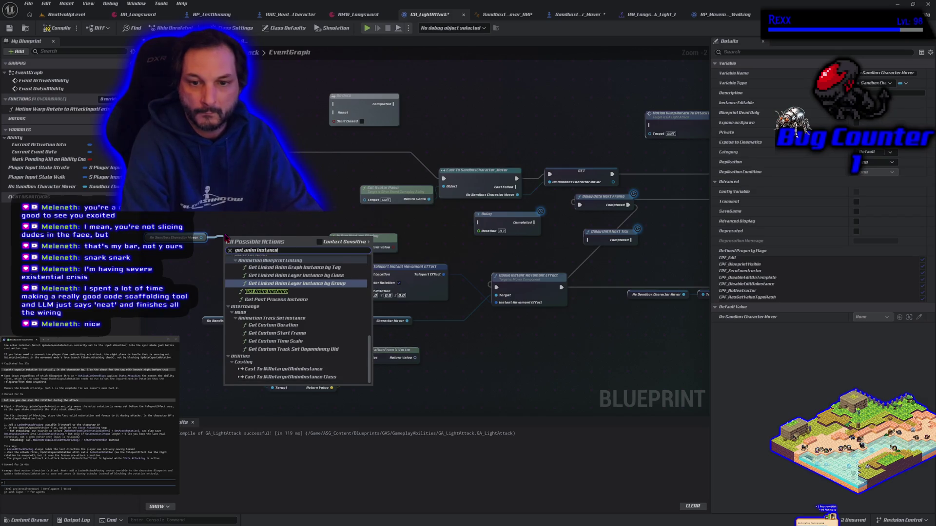
click(266, 291)
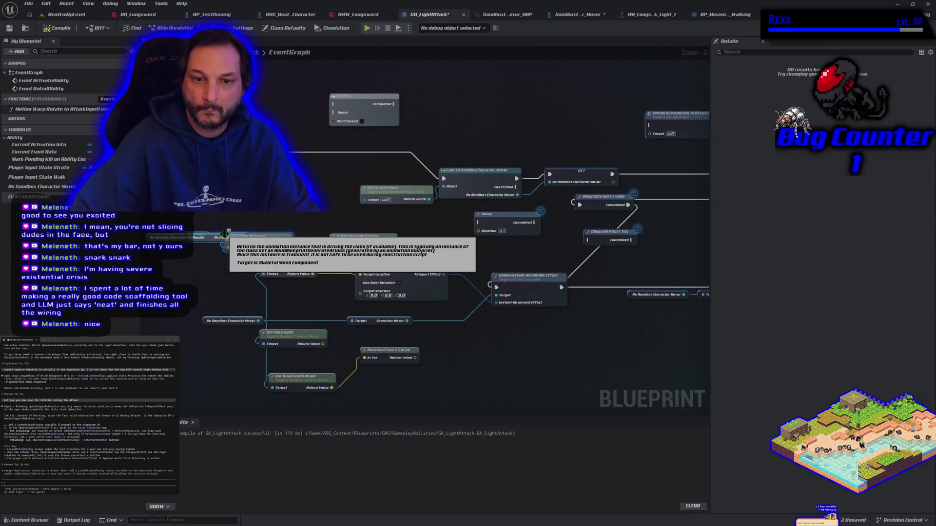
mouse_move(250, 237)
mouse_down()
mouse_move(335, 249)
mouse_move(317, 195)
mouse_move(247, 115)
mouse_up()
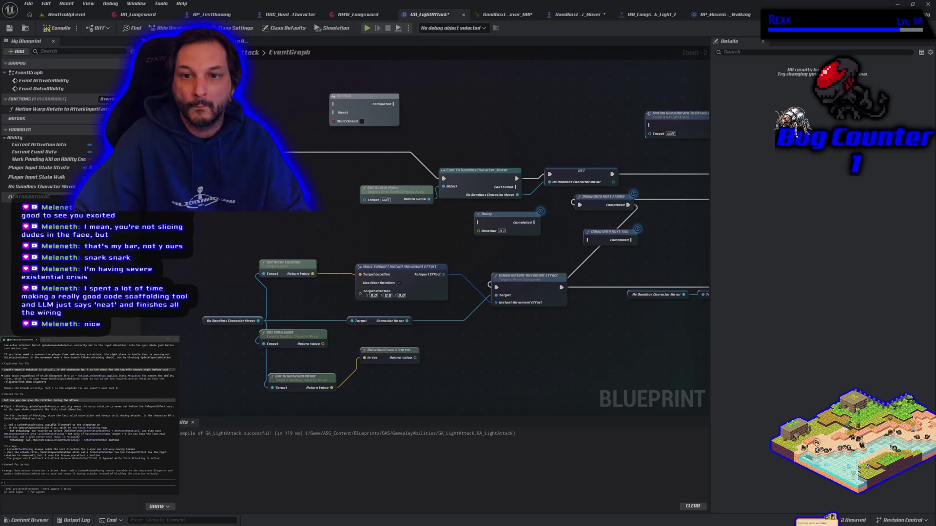
Step: Place a Branch node after SET and route SET's execution into it
drag(351, 204, 400, 239)
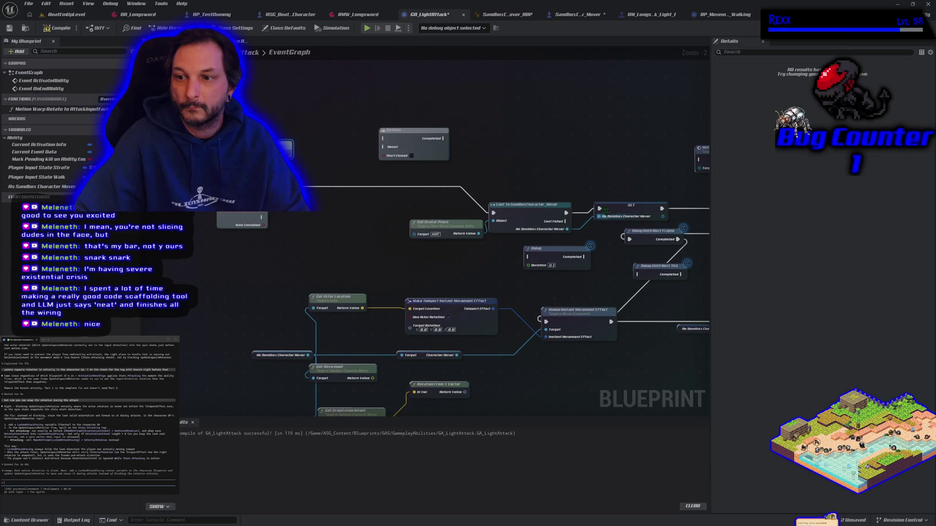
mouse_move(636, 172)
mouse_down()
mouse_move(390, 159)
mouse_move(525, 199)
mouse_move(335, 164)
mouse_up()
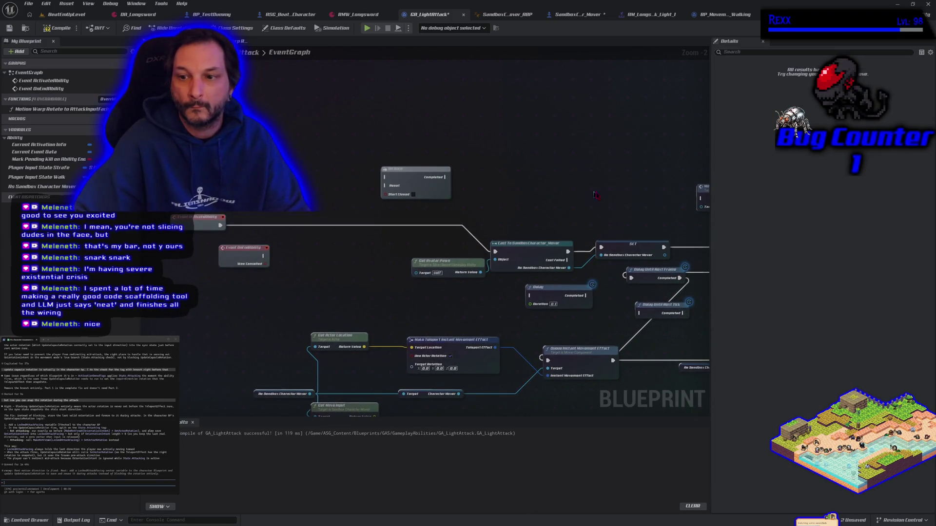
drag(404, 179, 394, 122)
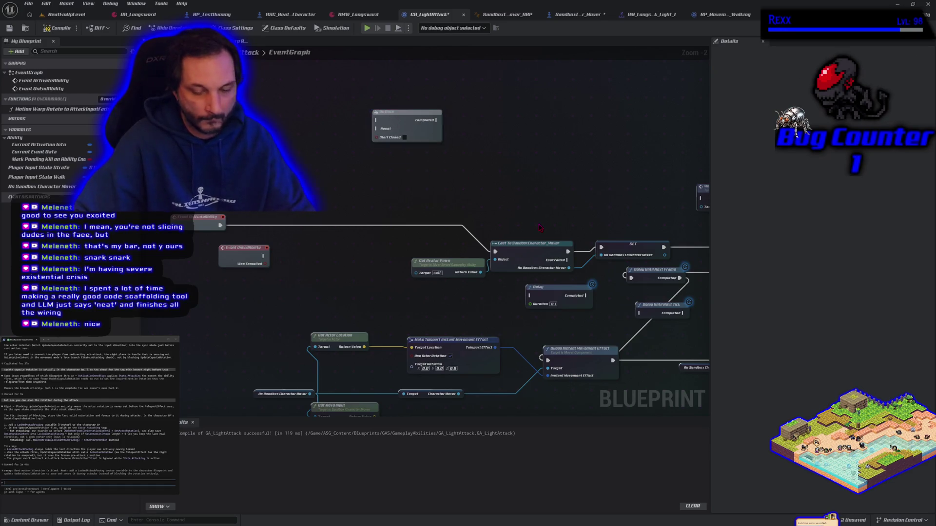
click(631, 190)
mouse_move(664, 248)
mouse_down()
mouse_move(633, 198)
mouse_move(631, 214)
mouse_move(633, 206)
mouse_up()
Step: Hook up the Branch Condition, send its False output to the Sequence, and start a play test
drag(634, 206, 369, 231)
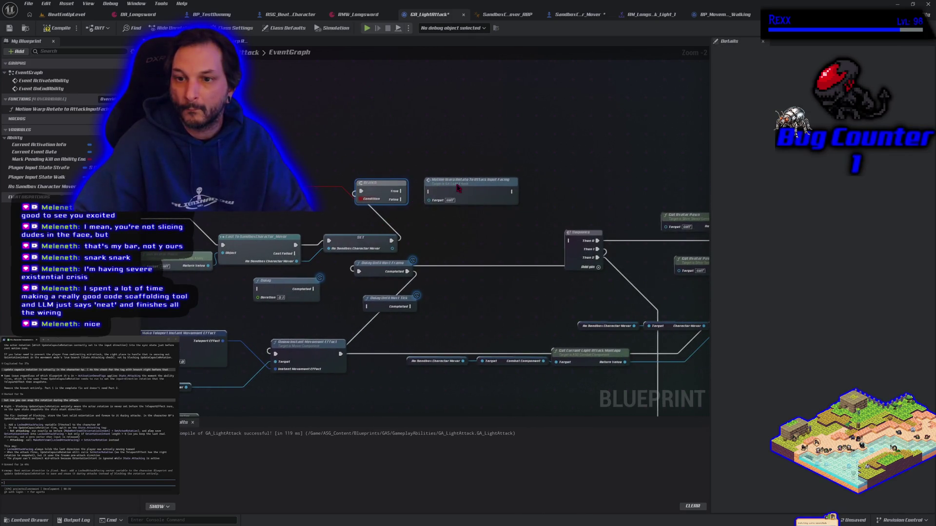
drag(458, 188, 452, 148)
drag(404, 201, 569, 240)
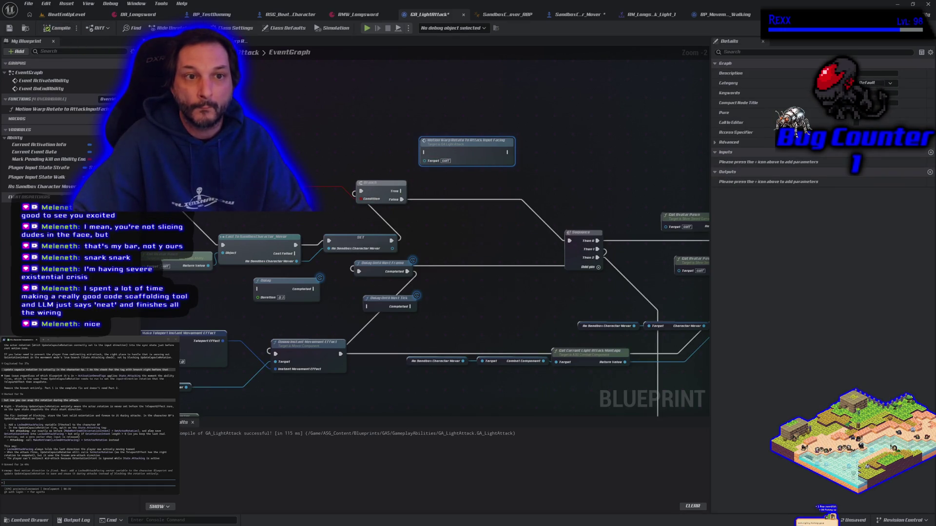
key(alt+p)
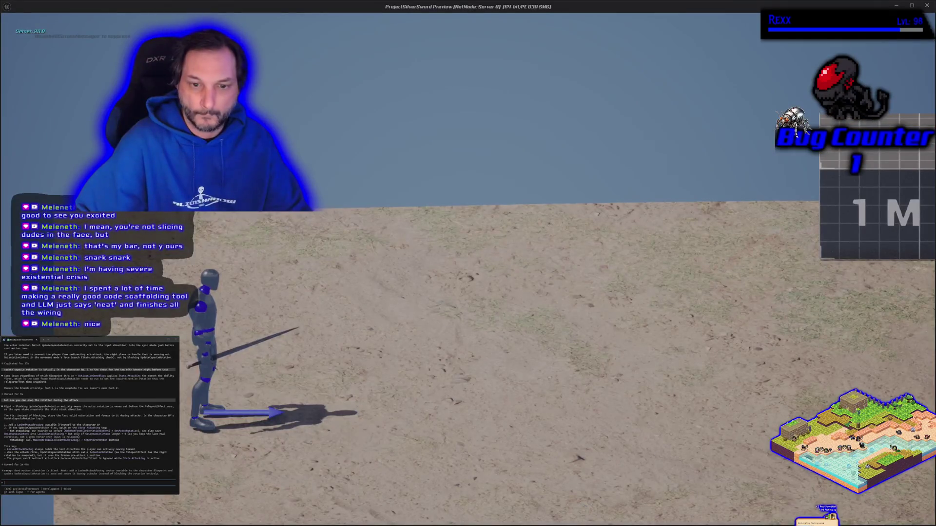
Step: Move right and left while attacking in the game preview, then stop the session
key(d)
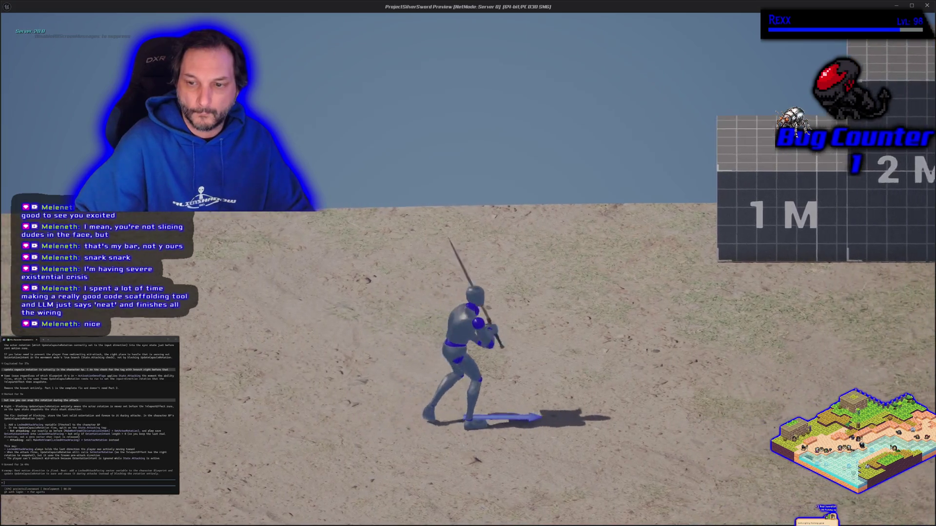
key(d)
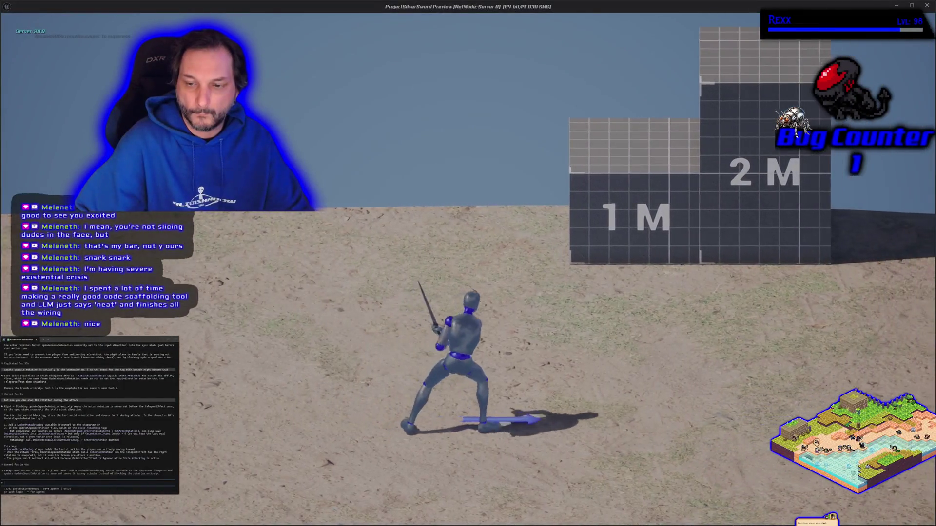
key(d)
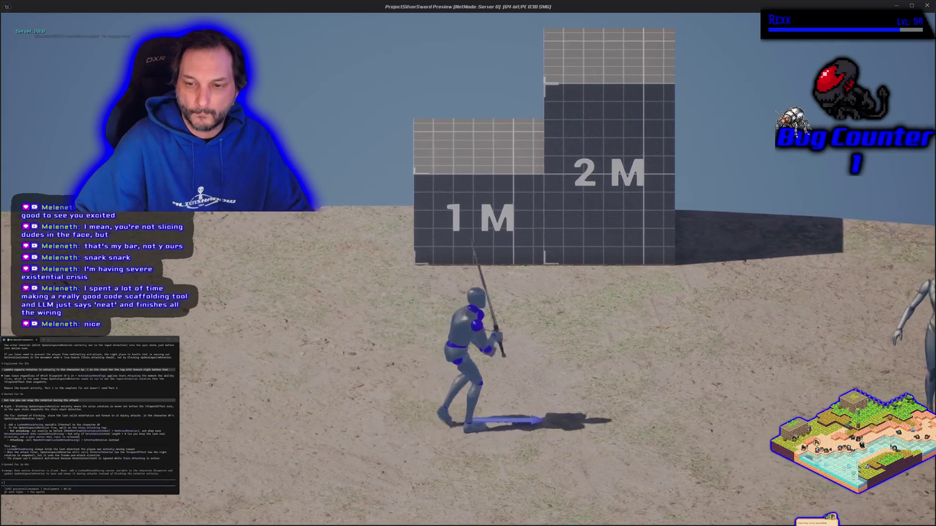
key(a)
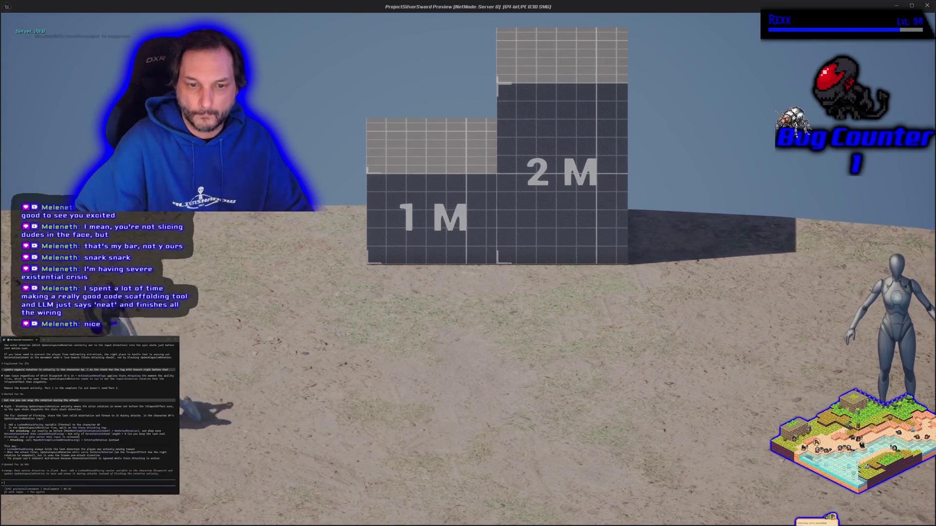
key(Escape)
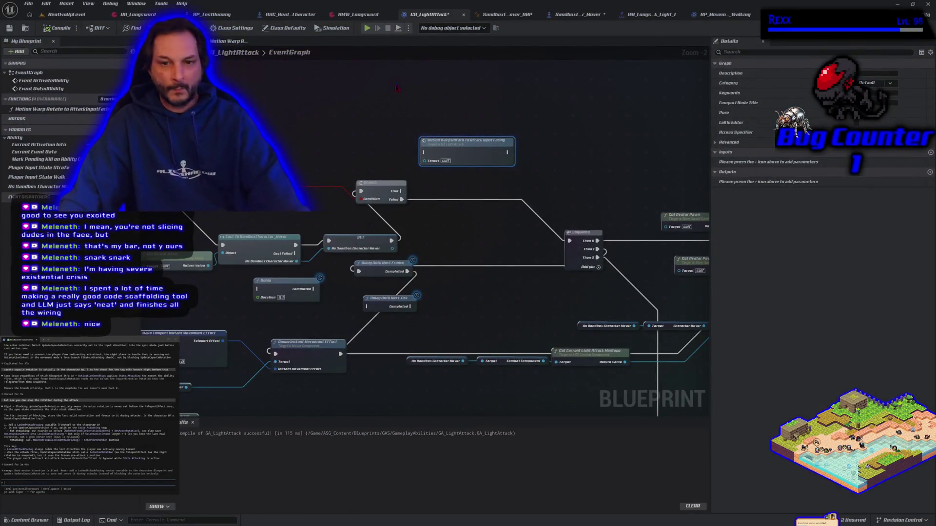
Step: Delete the Branch and Is Anim Montage Playing nodes, reconnect SET to the Sequence, and recompile
mouse_move(296, 145)
mouse_down()
mouse_move(520, 118)
mouse_move(379, 161)
mouse_up()
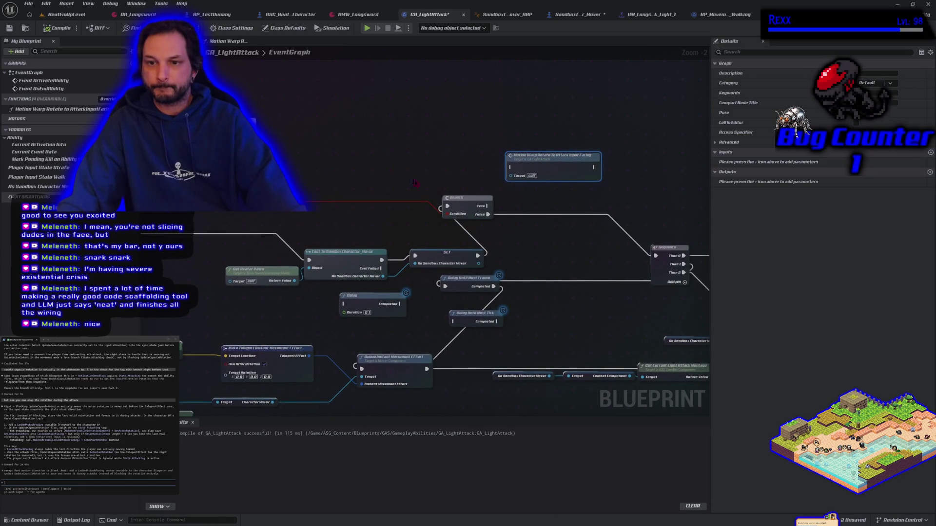
click(462, 202)
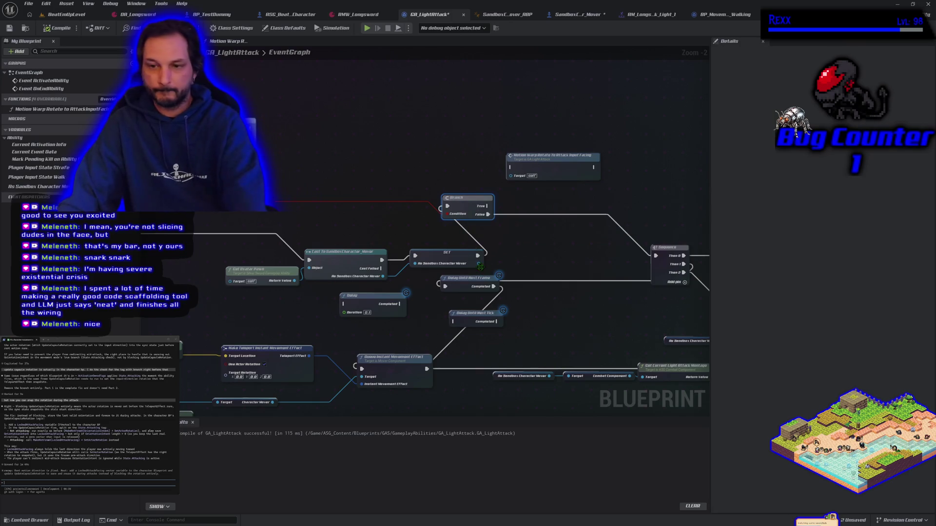
key(Delete)
drag(480, 257, 656, 256)
mouse_move(145, 293)
mouse_down()
mouse_move(353, 243)
mouse_move(413, 285)
mouse_up()
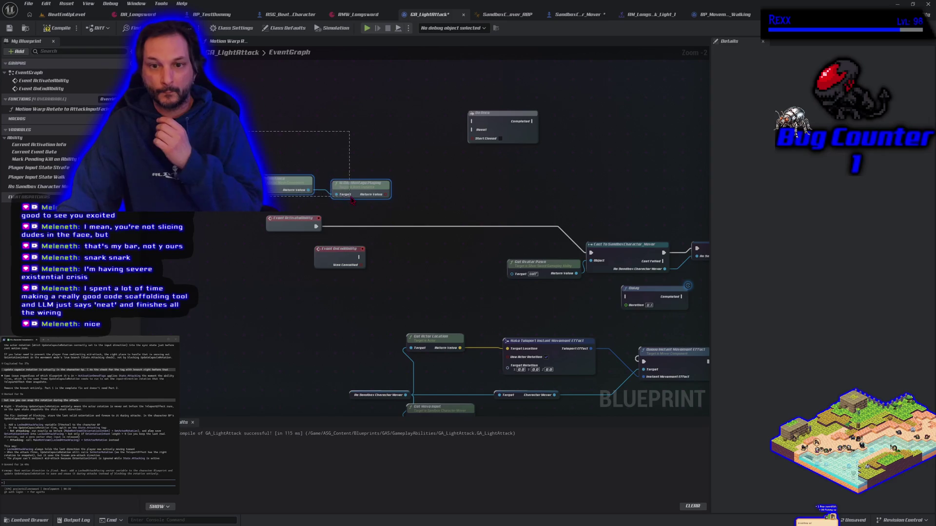
drag(352, 200, 351, 200)
key(Delete)
click(64, 31)
Step: Route the Sequence through Delay into Queue Instant Movement Effect, then start a play test
drag(468, 312, 299, 215)
drag(392, 246, 263, 234)
drag(441, 180, 340, 197)
mouse_move(488, 180)
mouse_down()
mouse_move(429, 200)
mouse_move(395, 198)
mouse_up()
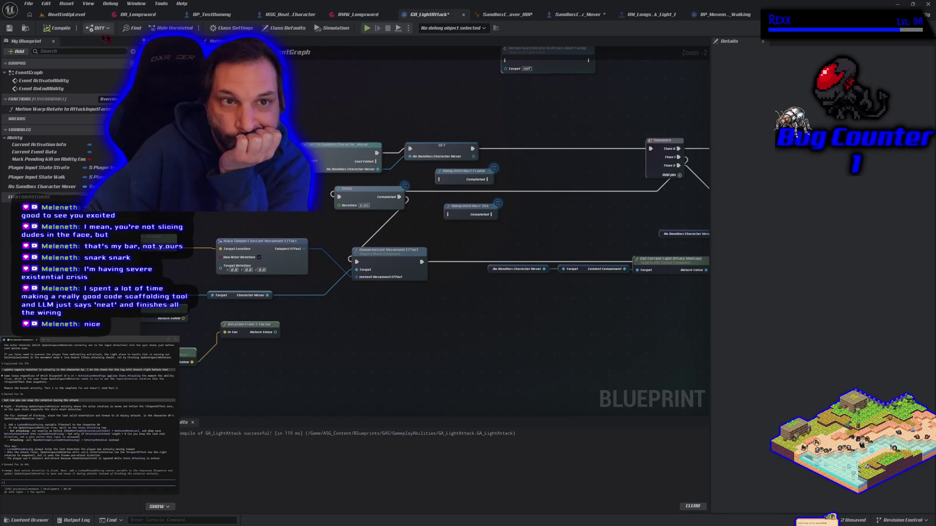
click(367, 28)
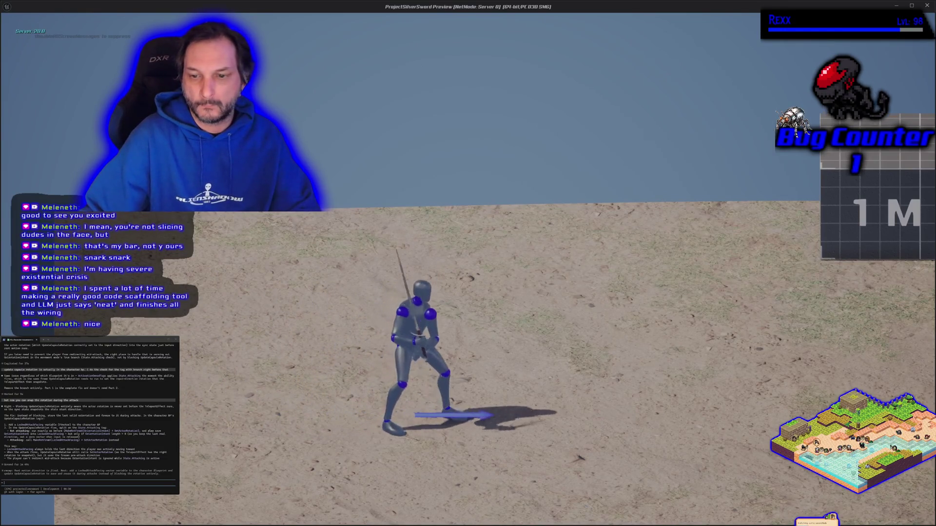
Step: Move the character left and attack in the preview, then stop the session
key(a)
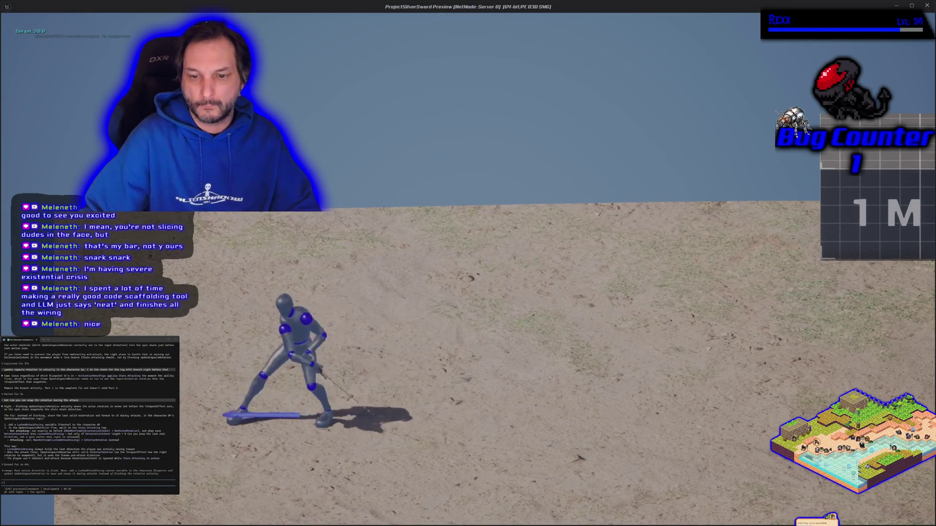
key(Escape)
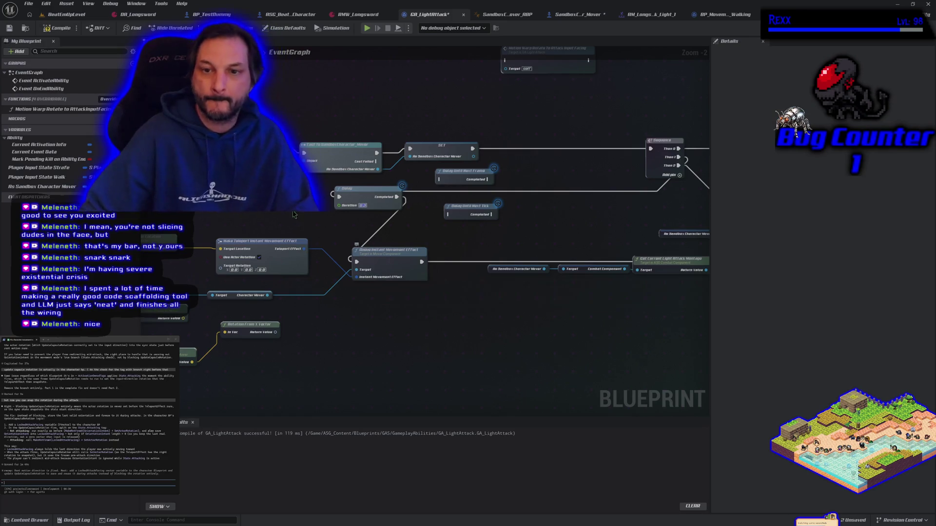
Step: Recompile GA_LightAttack, then playtest WASD movement and two sword attacks before stopping
click(55, 30)
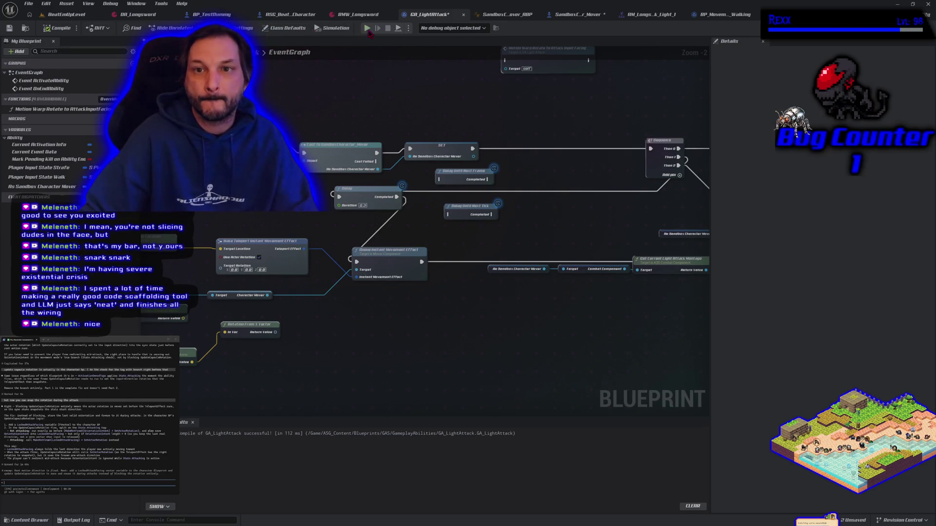
click(368, 29)
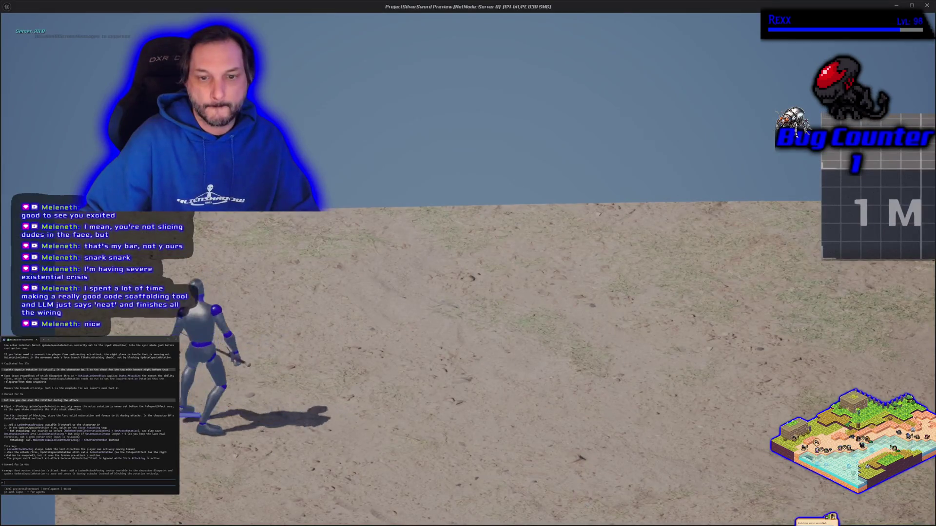
key(a)
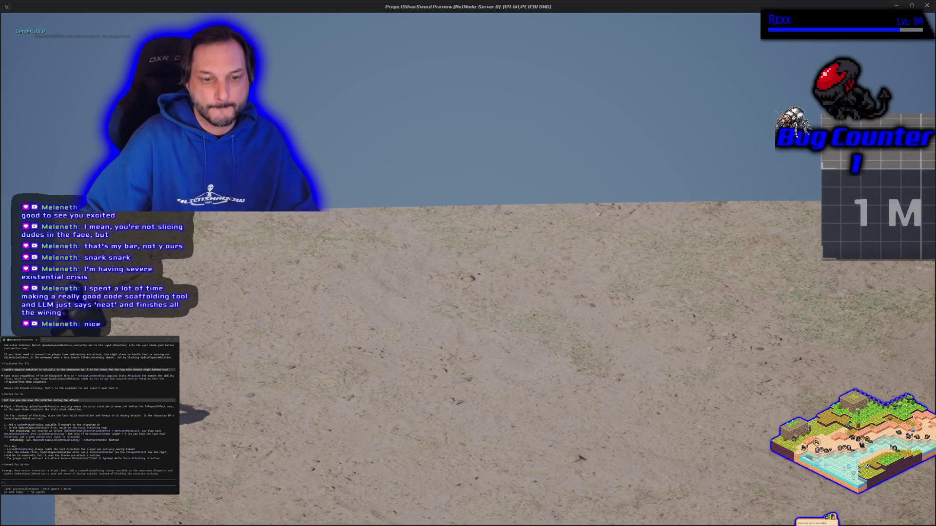
key(s)
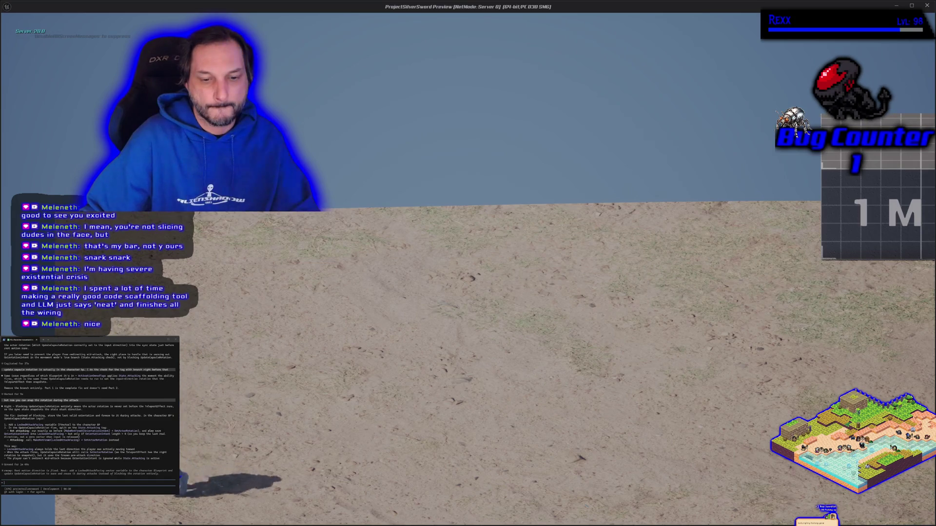
key(a)
key(d)
key(w)
key(d)
key(d)
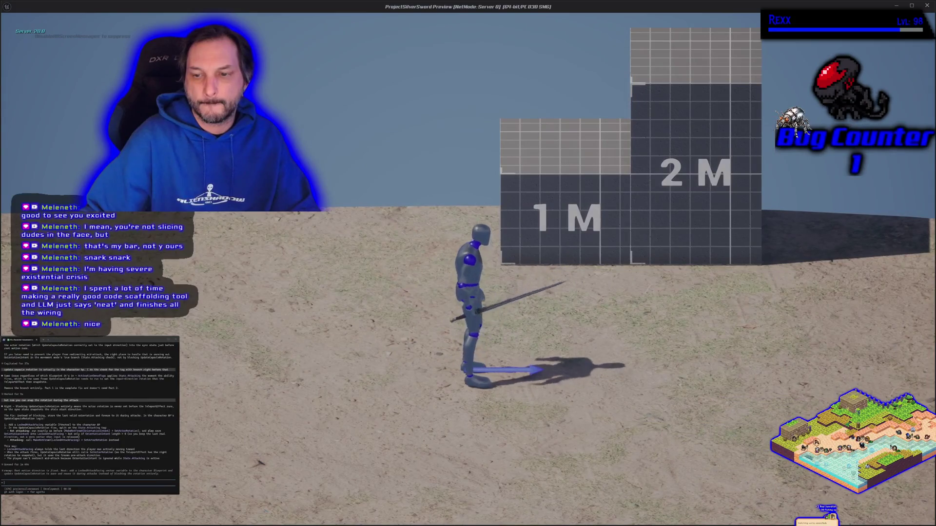
key(space)
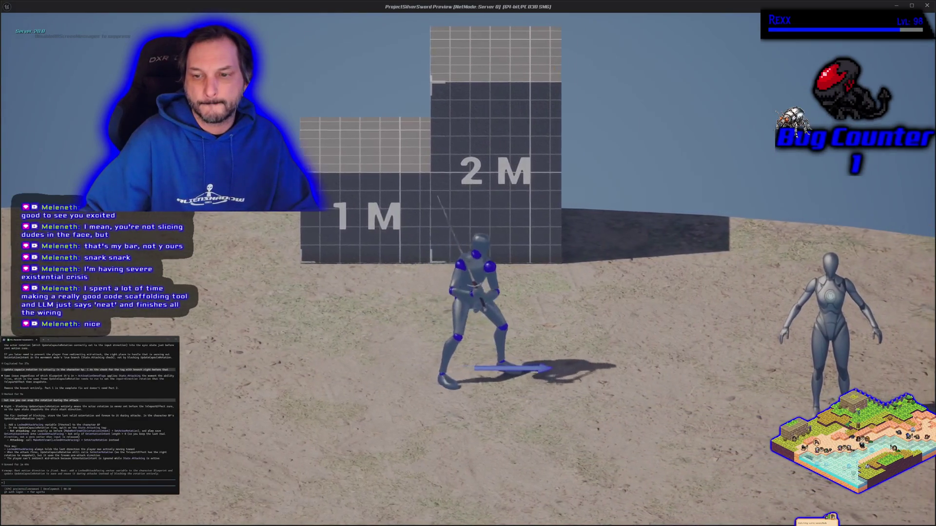
key(space)
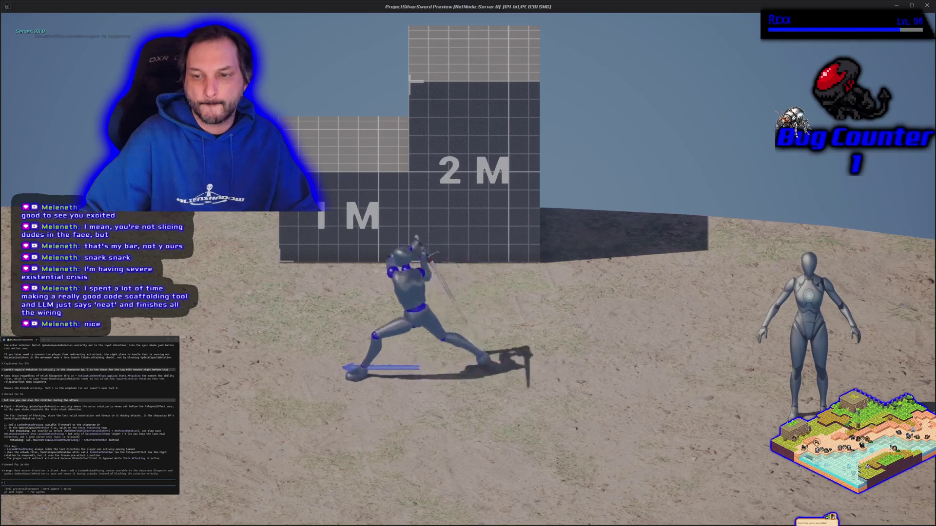
key(Escape)
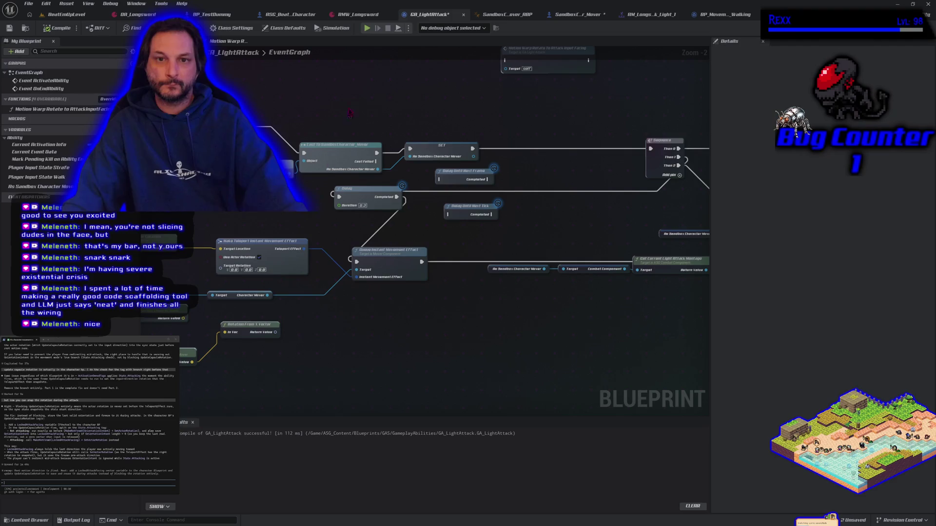
Step: Run a second playtest of repeated light-attack lunges while moving, ending with an attack on the mannequin
key(alt+p)
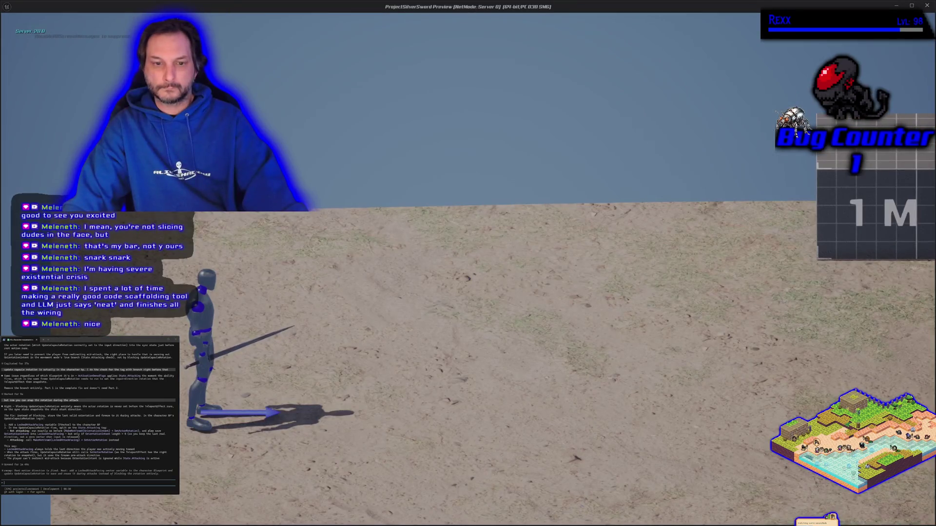
key(a)
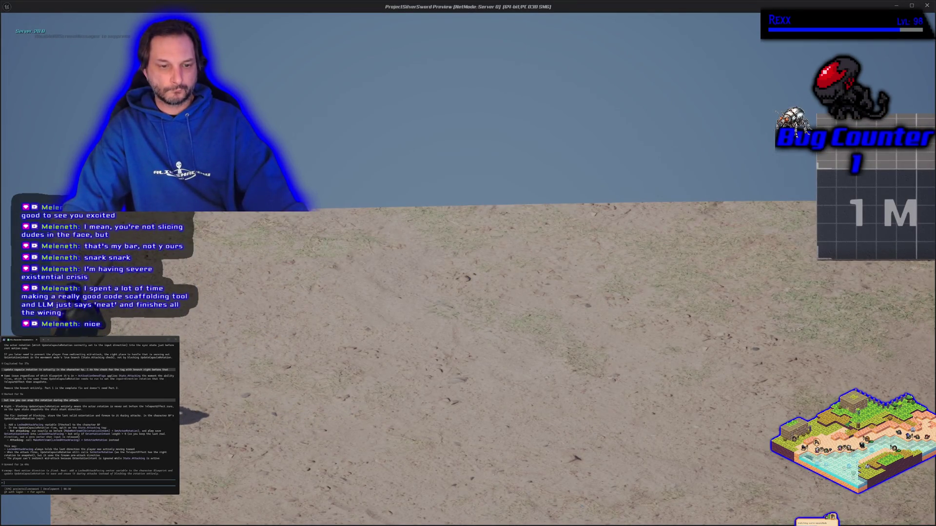
key(d)
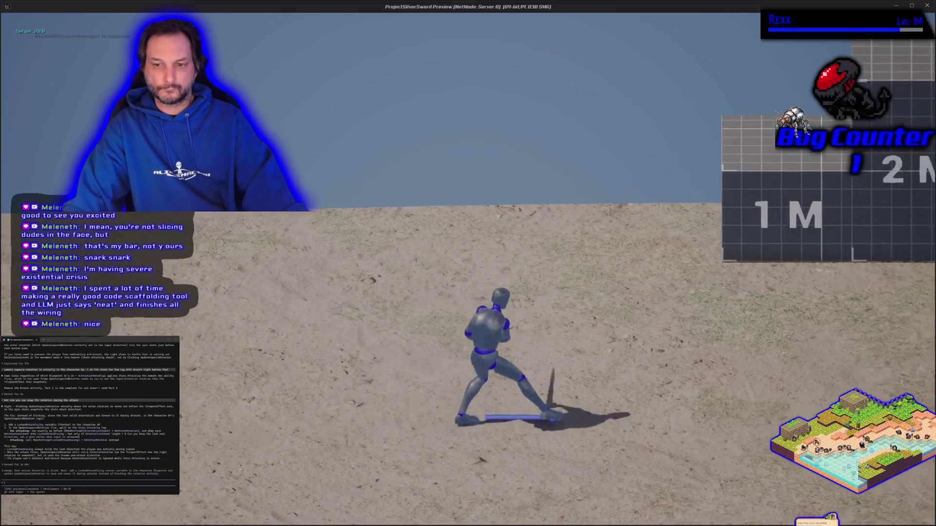
click(468, 263)
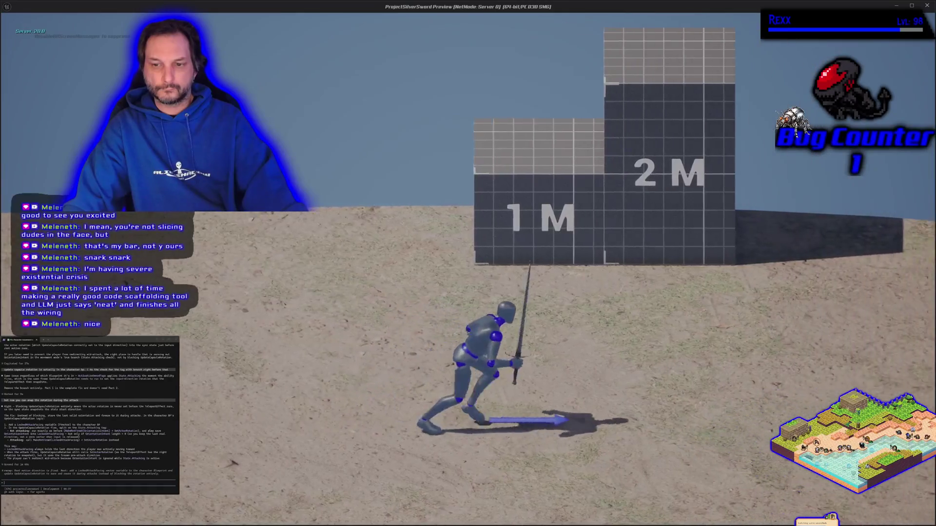
key(a)
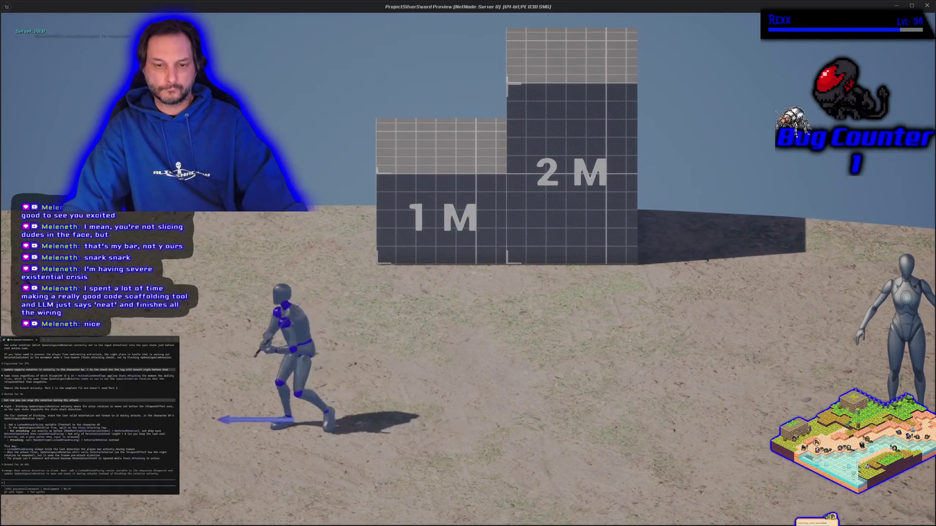
key(a)
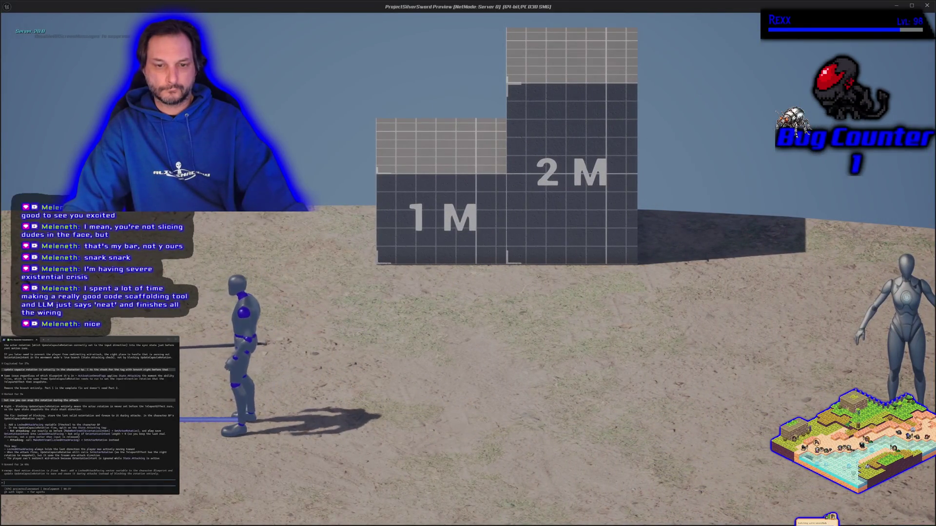
key(d)
click(468, 263)
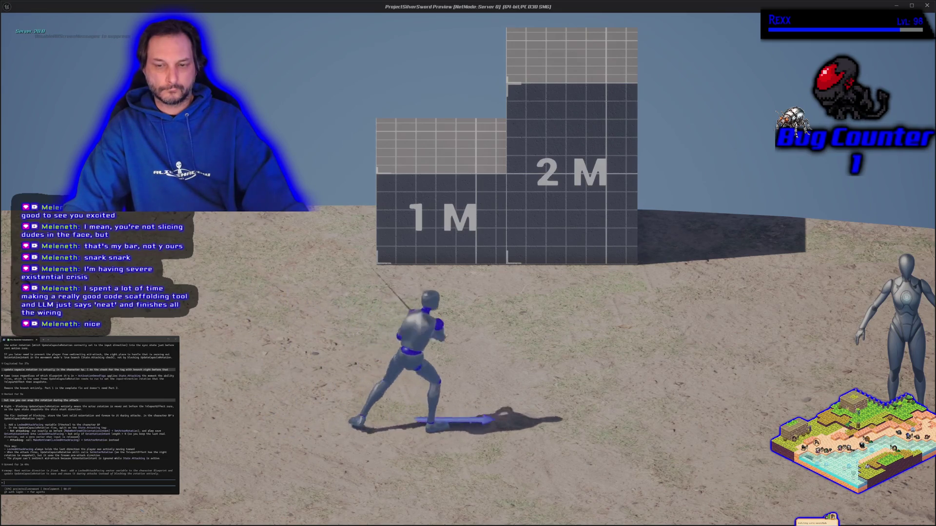
key(a)
click(468, 264)
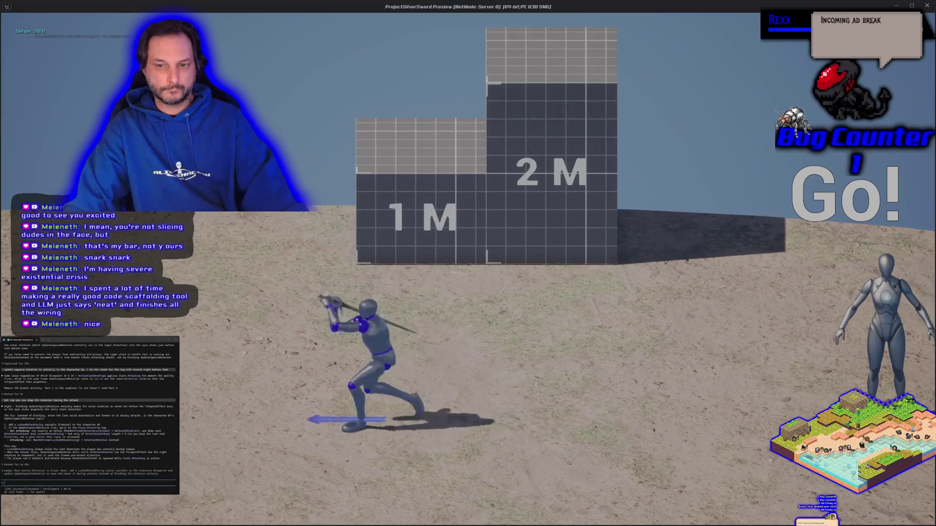
click(468, 263)
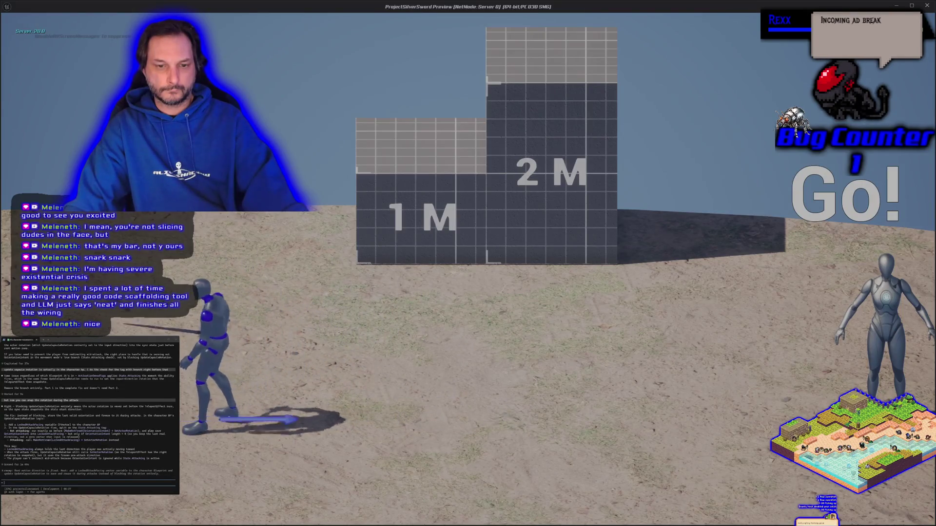
key(d)
key(a)
click(468, 264)
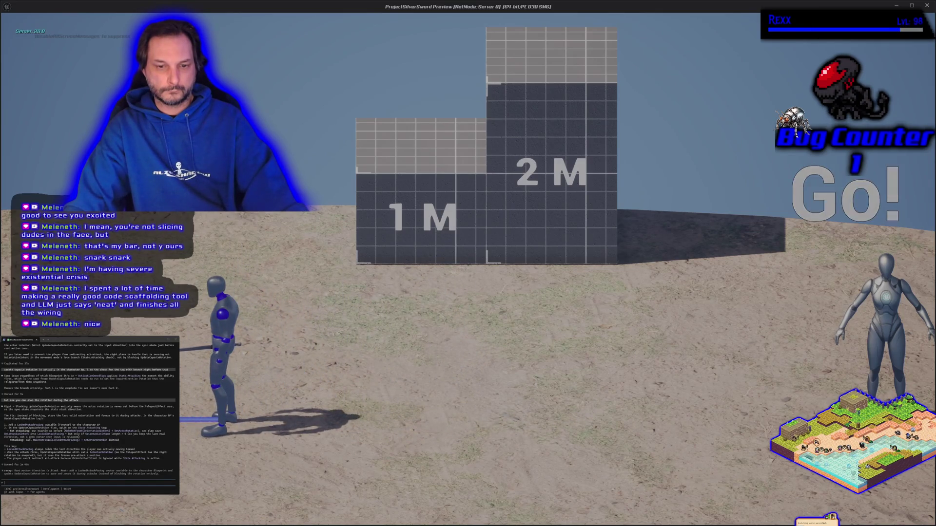
key(a)
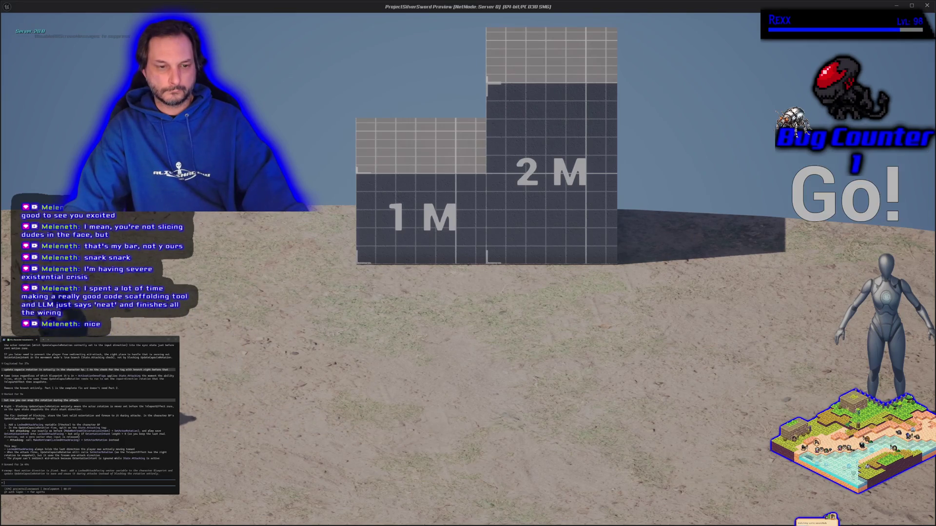
key(d)
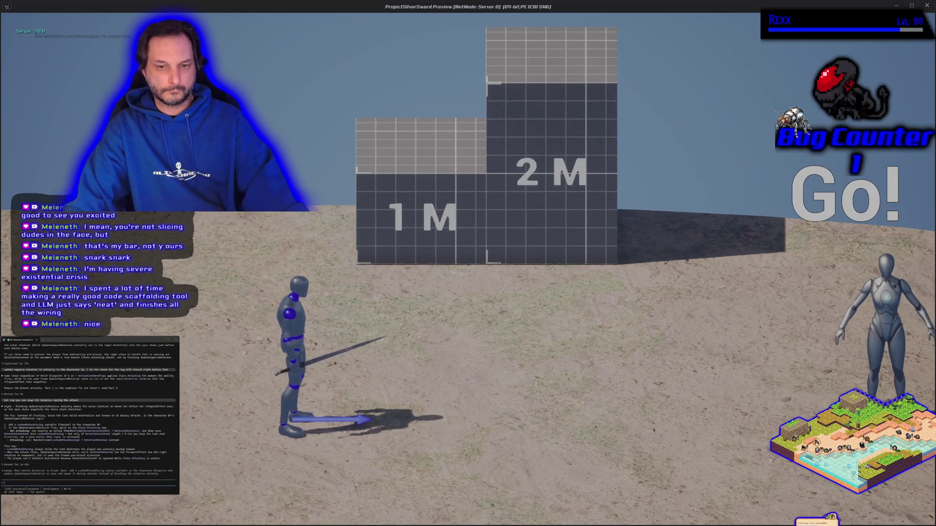
key(space)
key(w)
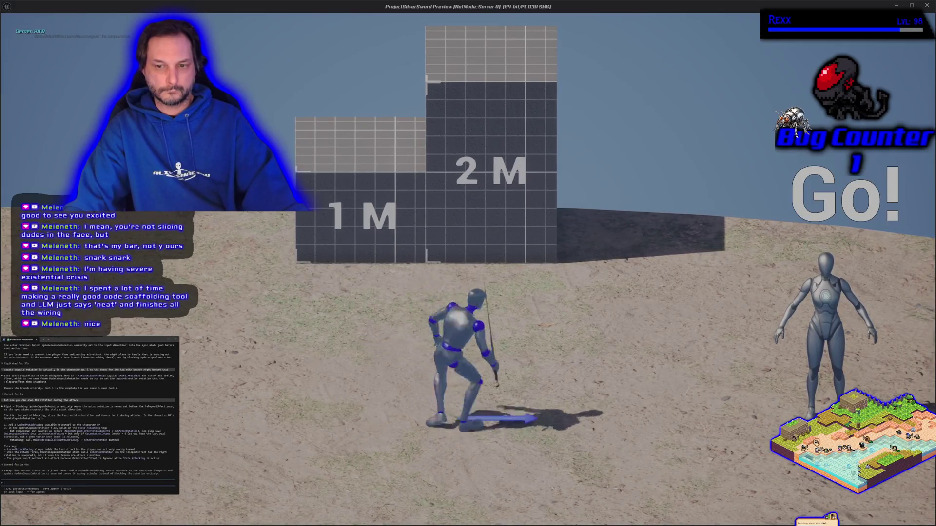
key(space)
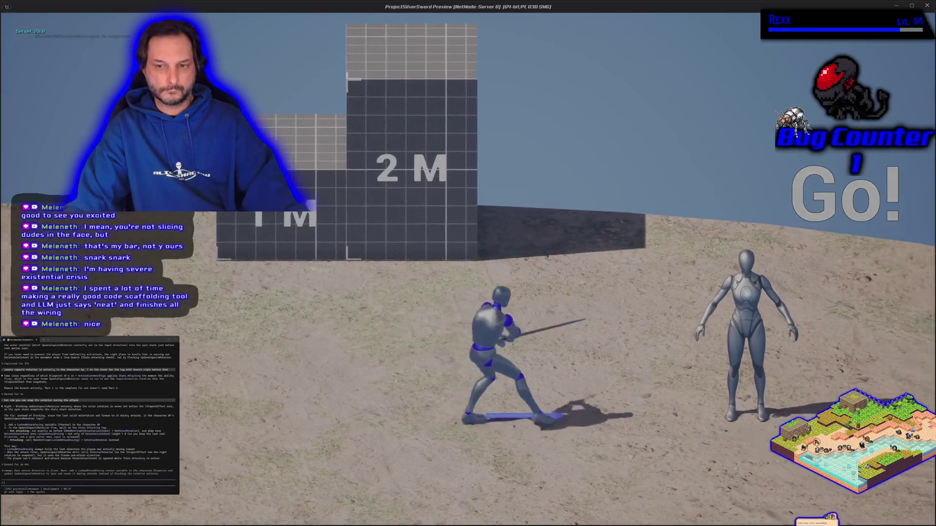
key(Escape)
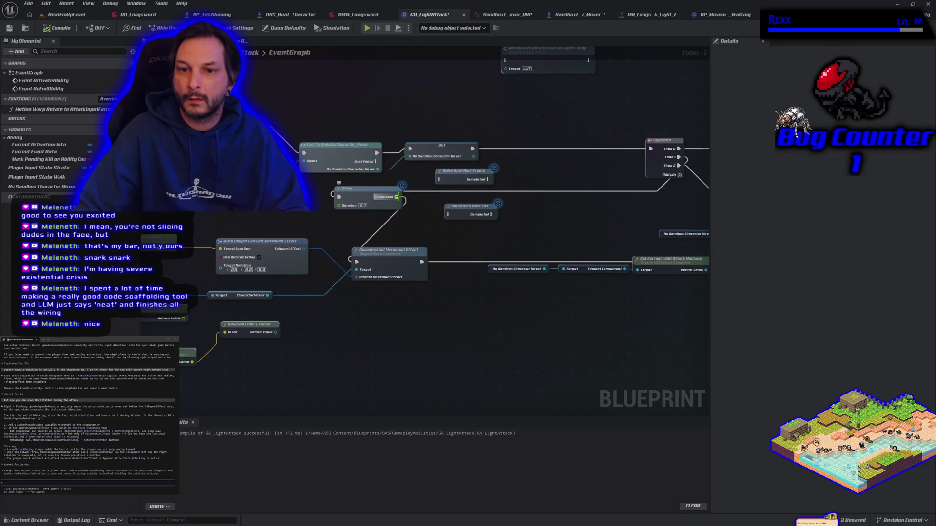
Step: Connect Delay's Completed pin to Apply Instant Movement Effect's exec input and start a new playtest
drag(345, 194, 351, 228)
drag(357, 265, 357, 263)
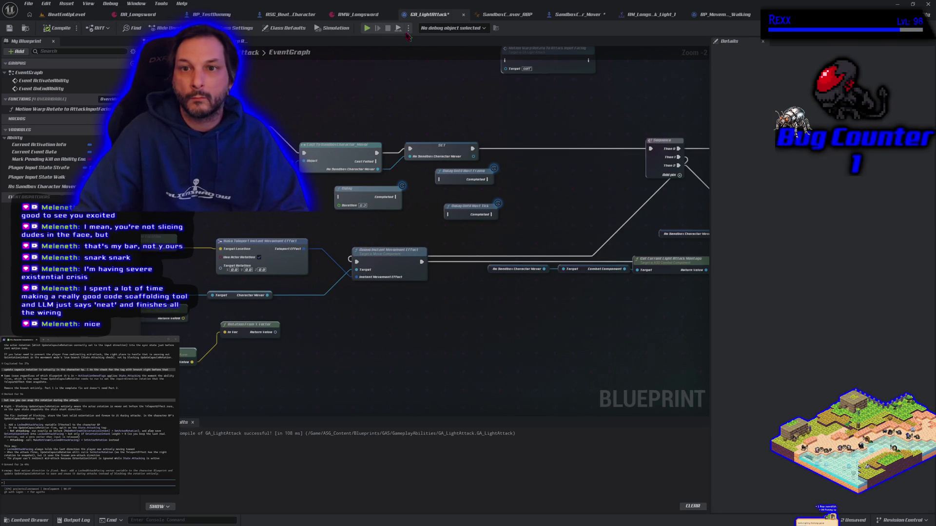
click(368, 29)
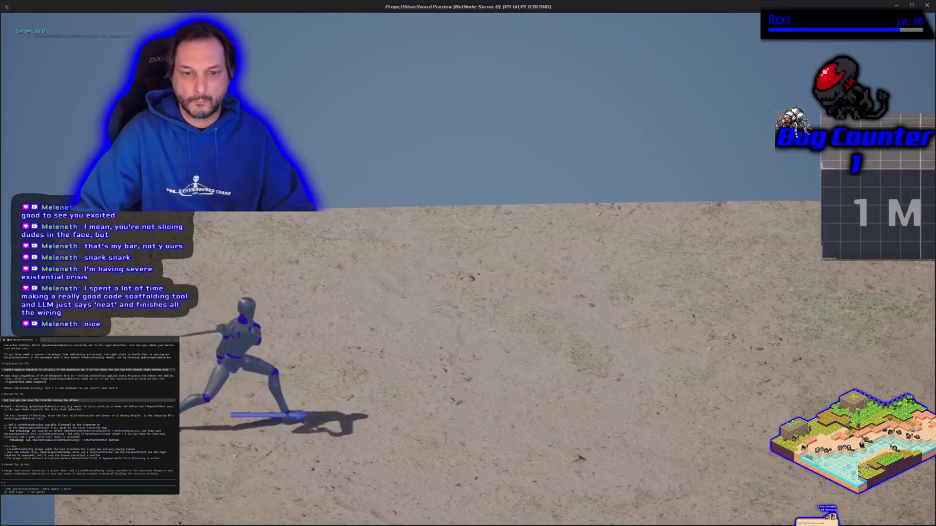
Step: In Play-In-Editor, run left and right while swinging light attacks at the mannequin
key(d)
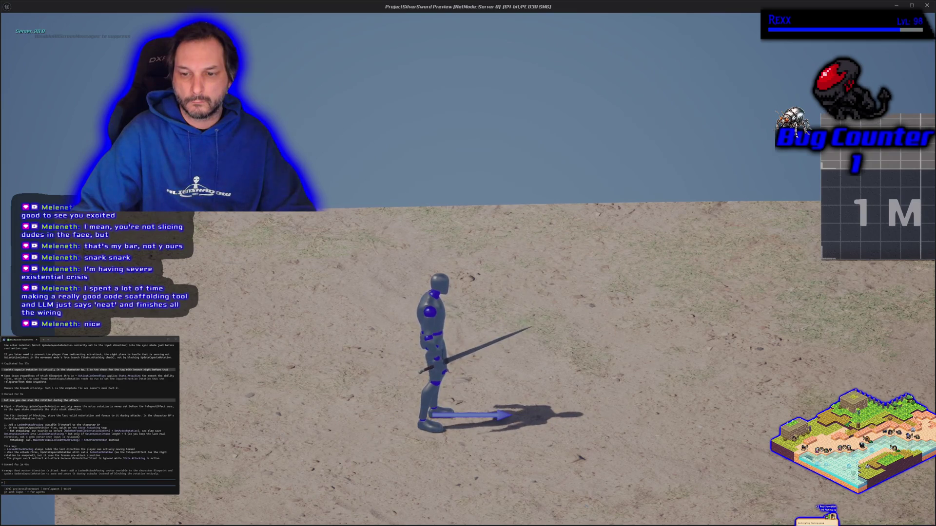
key(a)
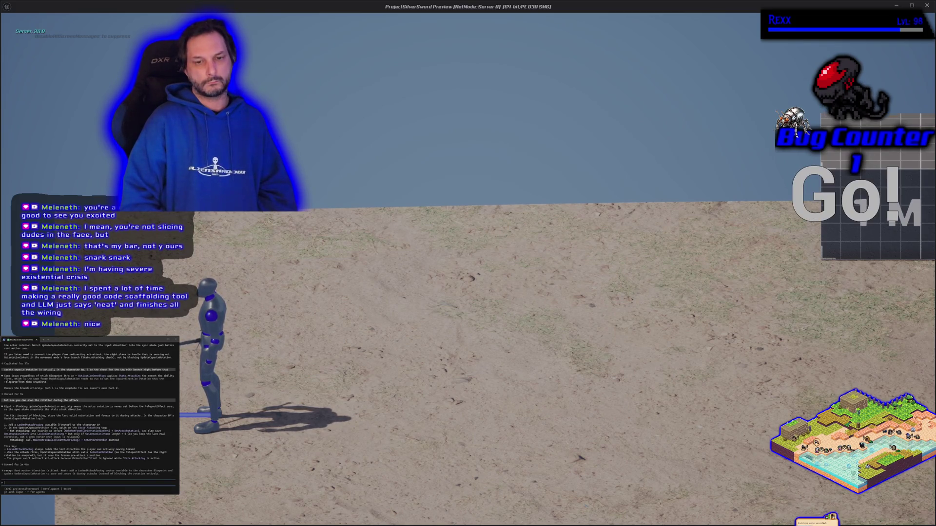
key(d)
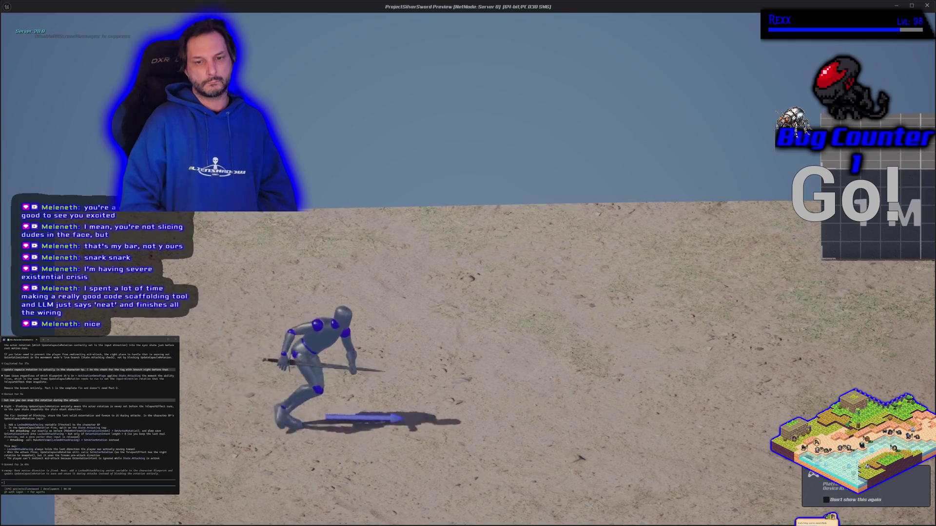
key(d)
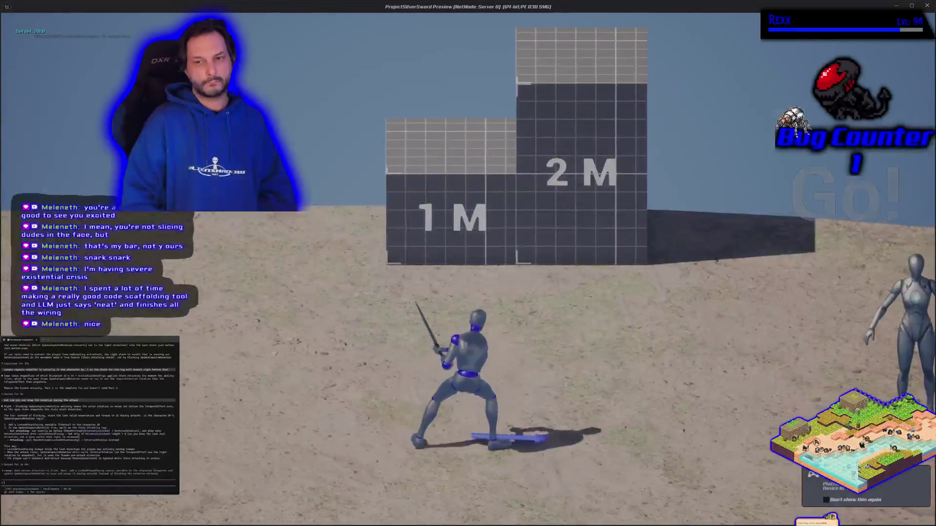
key(d)
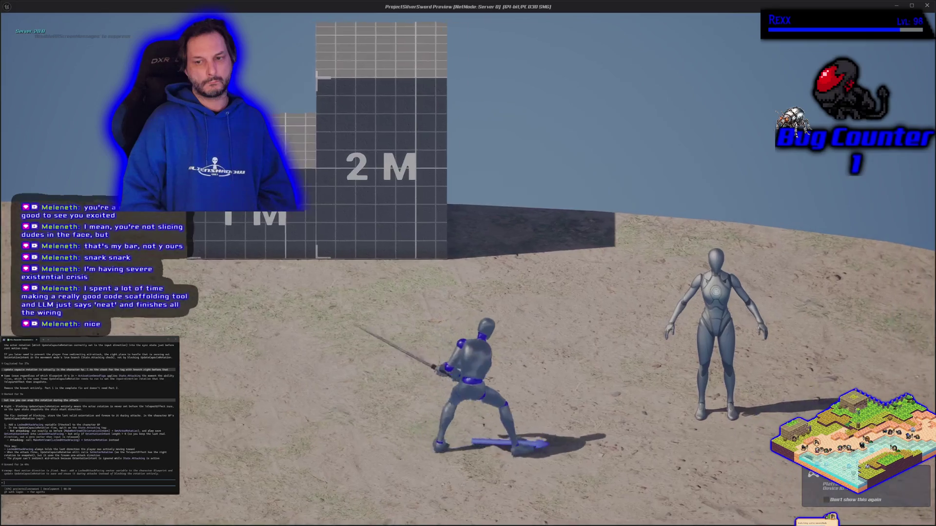
key(a)
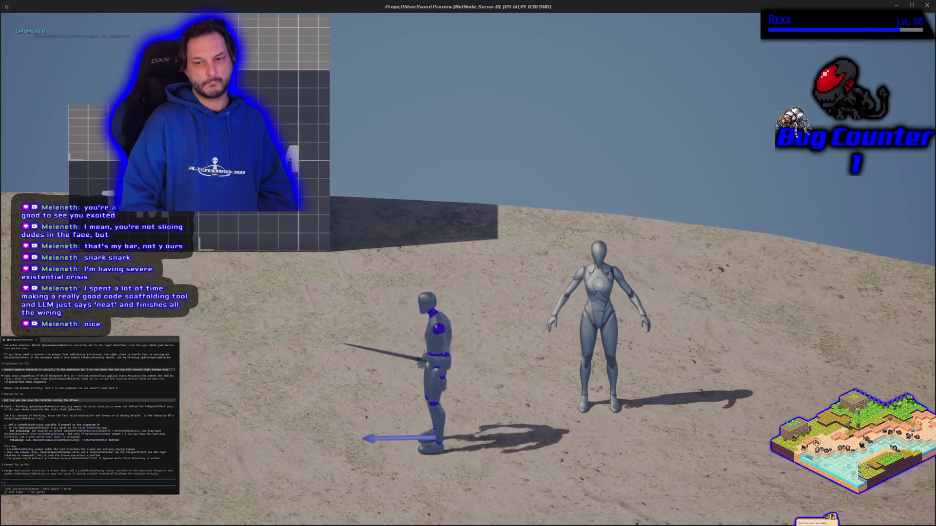
key(a)
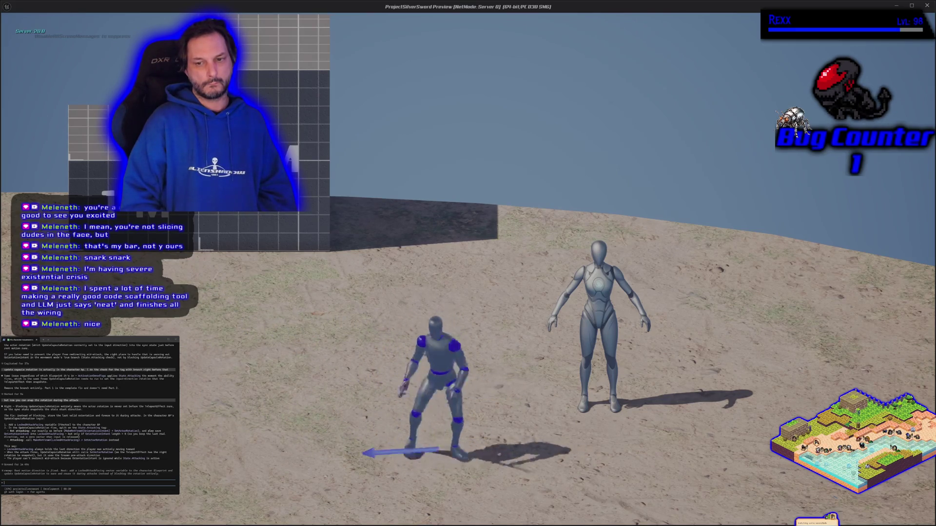
Step: Run back up to the mannequin with more lunging sword attacks, then end the play session
key(a)
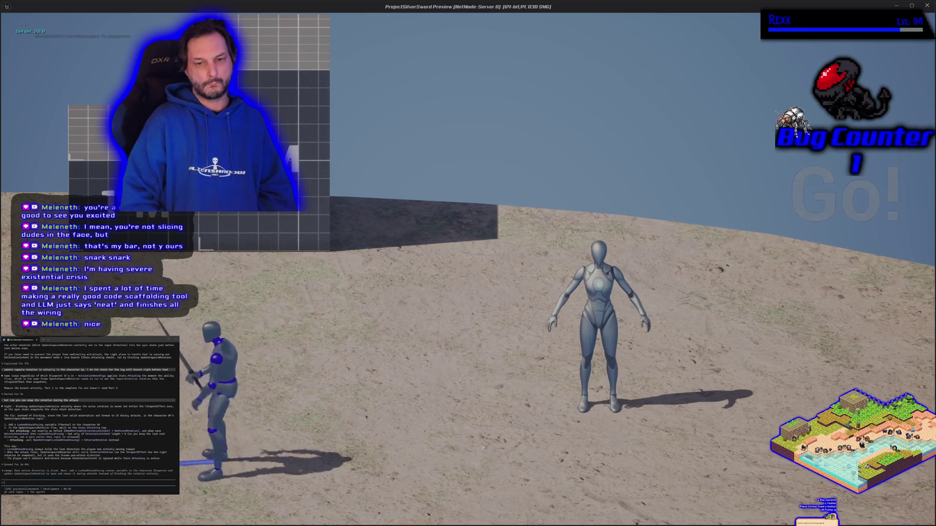
key(d)
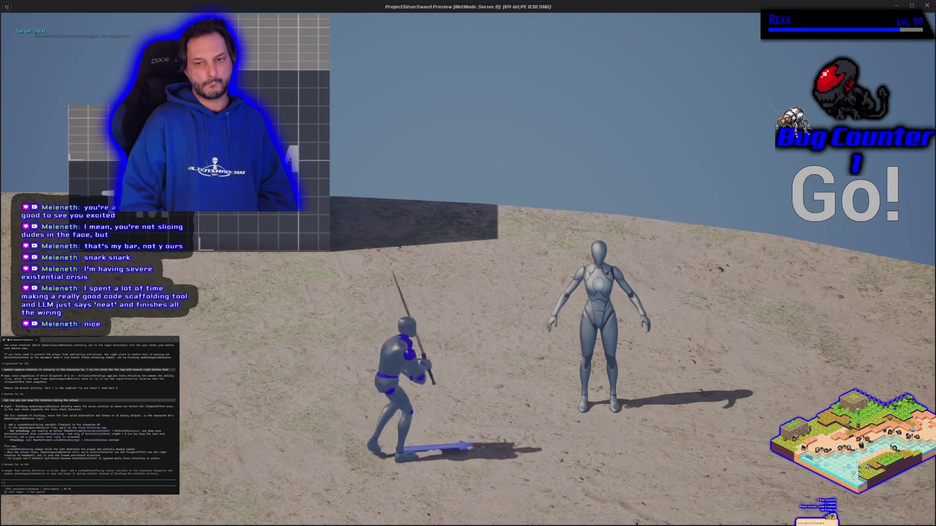
key(d)
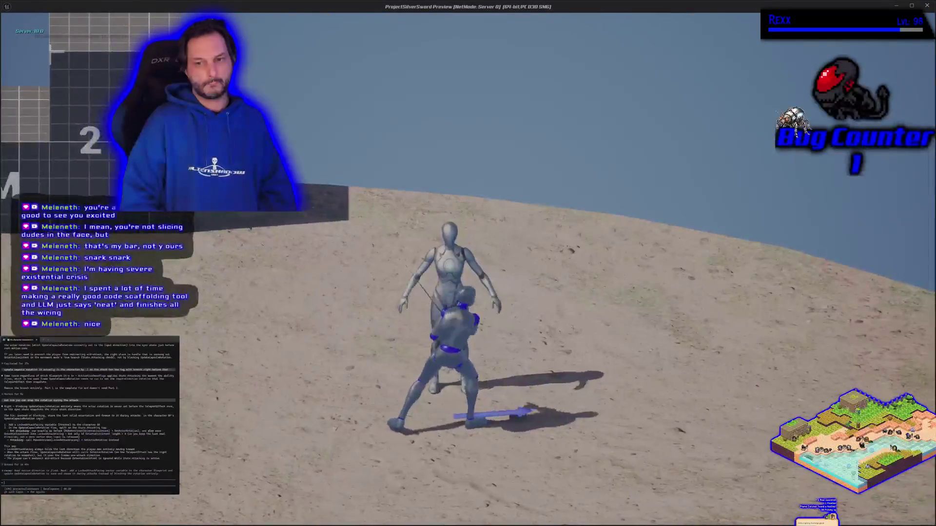
key(d)
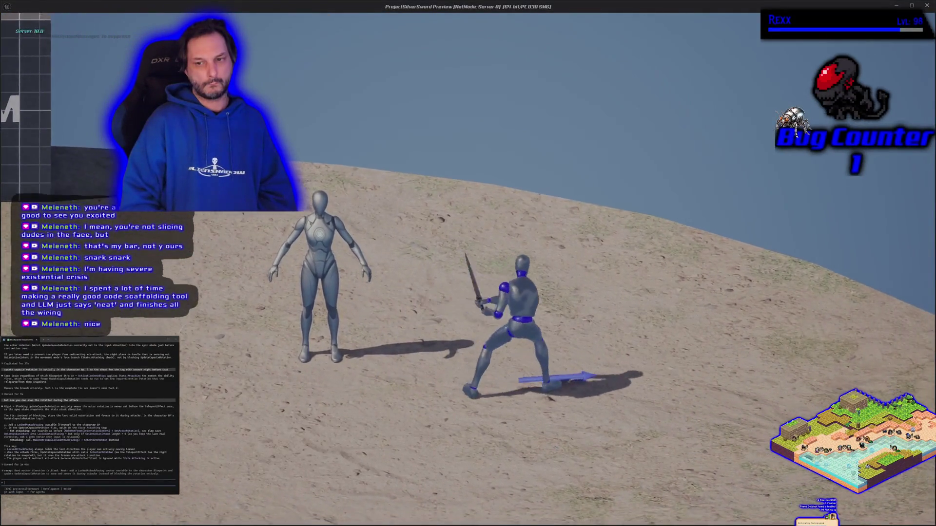
key(d)
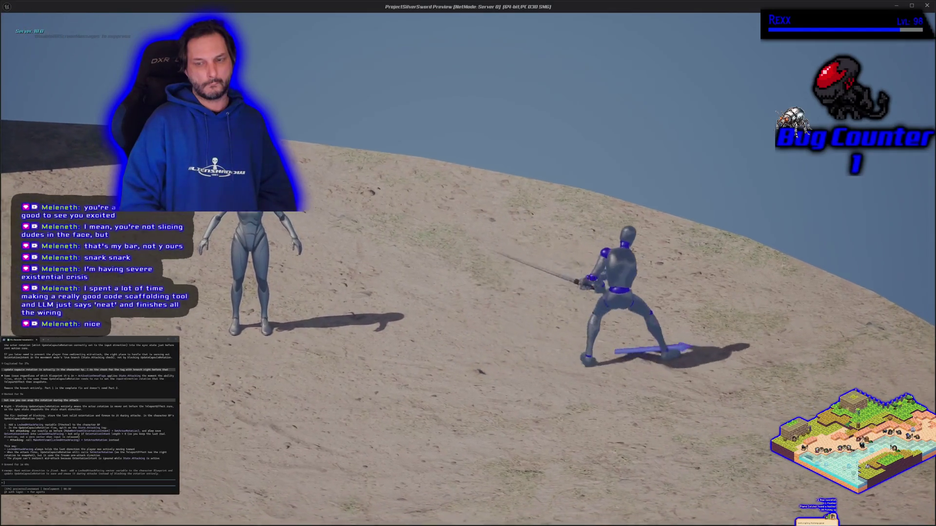
key(Escape)
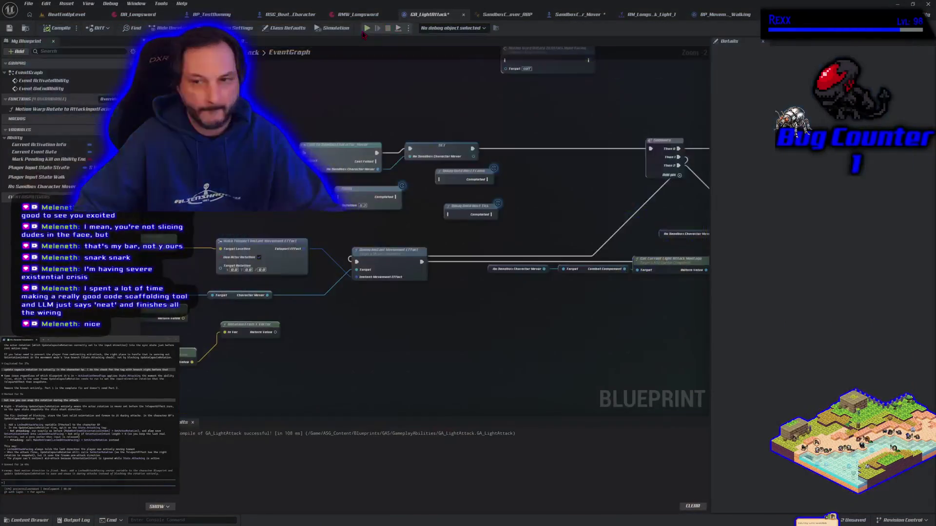
Step: Switch to SandboxCharacter_Mover's UpdateCapsuleRotation graph and centre the view on its branch nodes
scroll(394, 194, down, 1)
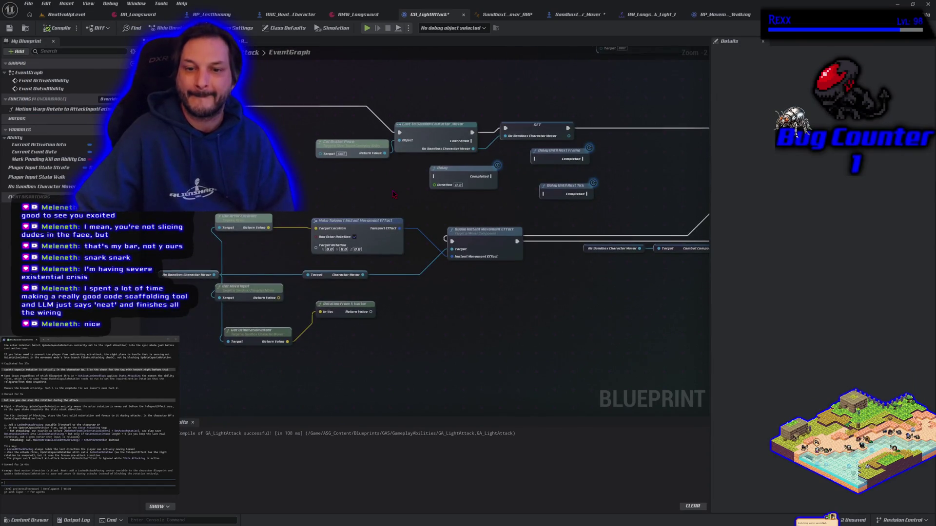
drag(394, 194, 409, 314)
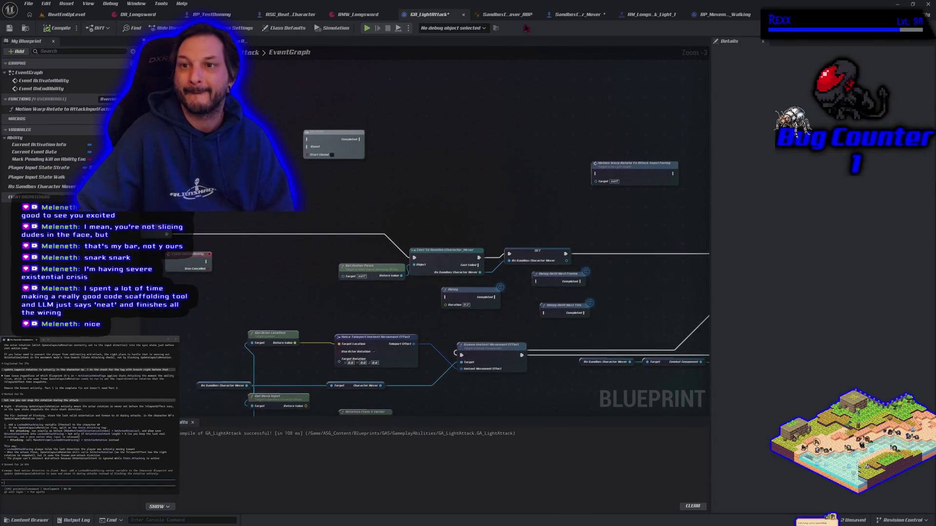
click(569, 17)
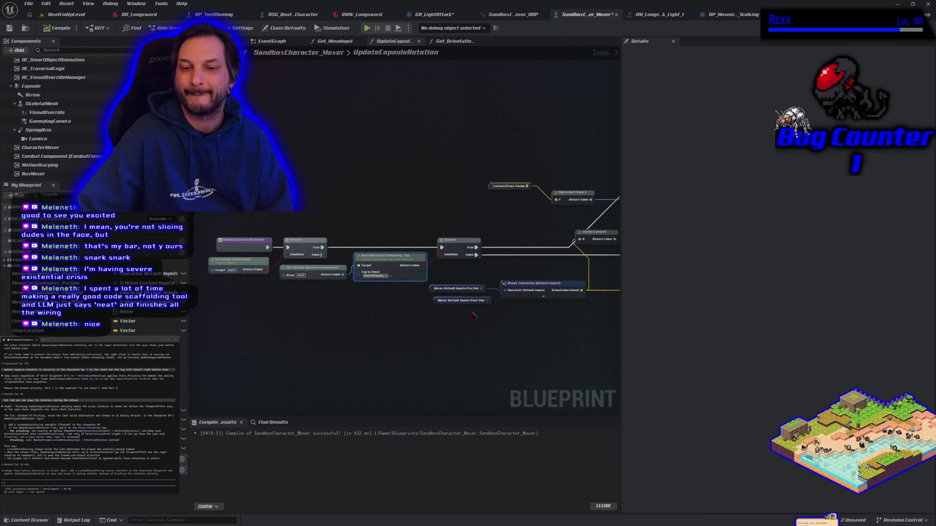
mouse_move(440, 356)
mouse_down()
mouse_move(342, 317)
mouse_move(247, 326)
mouse_up()
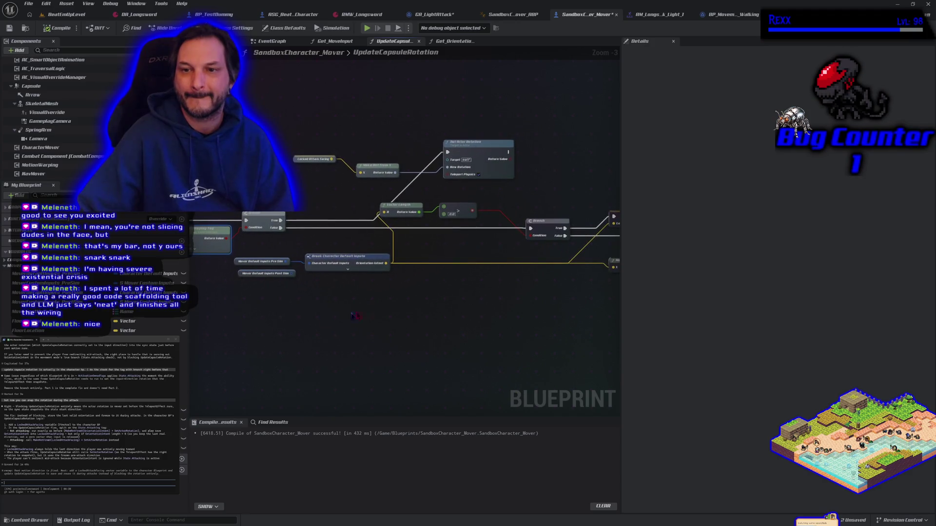
mouse_move(425, 307)
mouse_down()
mouse_move(297, 330)
mouse_move(468, 326)
mouse_move(237, 303)
mouse_up()
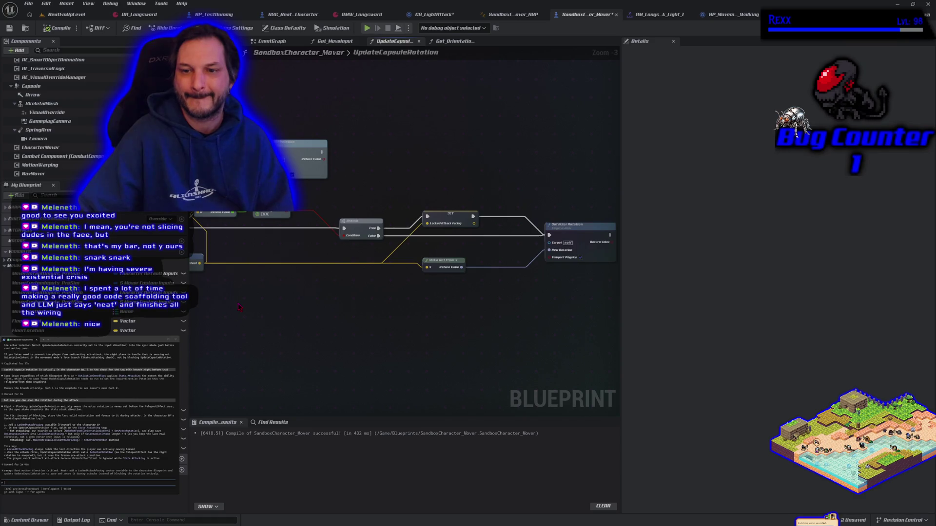
Step: Pan along the rotation logic to bring the Set Actor Rotation node into view
right_click(262, 300)
click(242, 301)
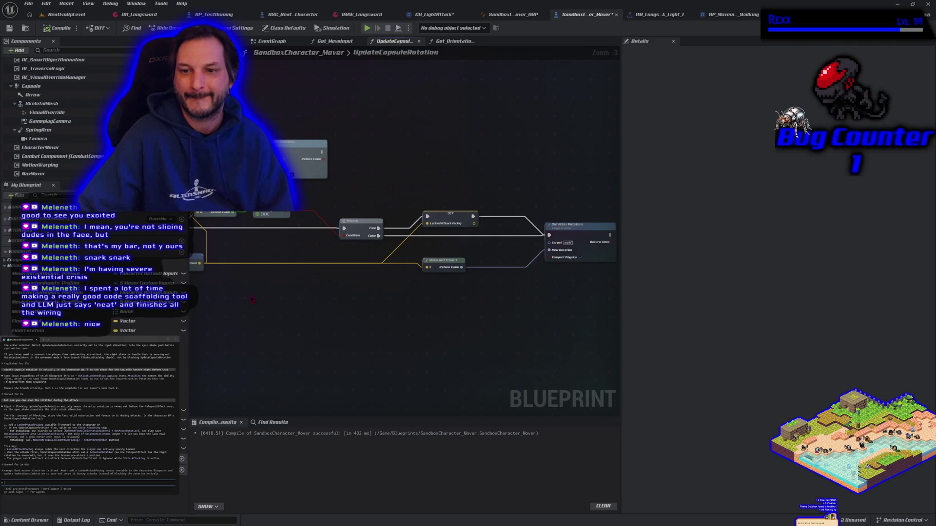
mouse_move(253, 299)
mouse_down()
mouse_move(326, 294)
mouse_move(316, 288)
mouse_move(325, 311)
mouse_move(390, 327)
mouse_move(422, 317)
mouse_up()
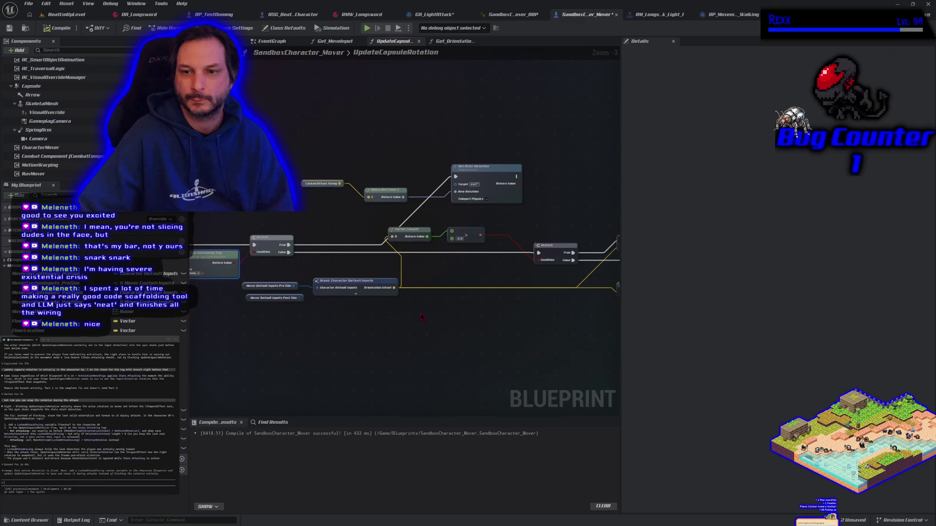
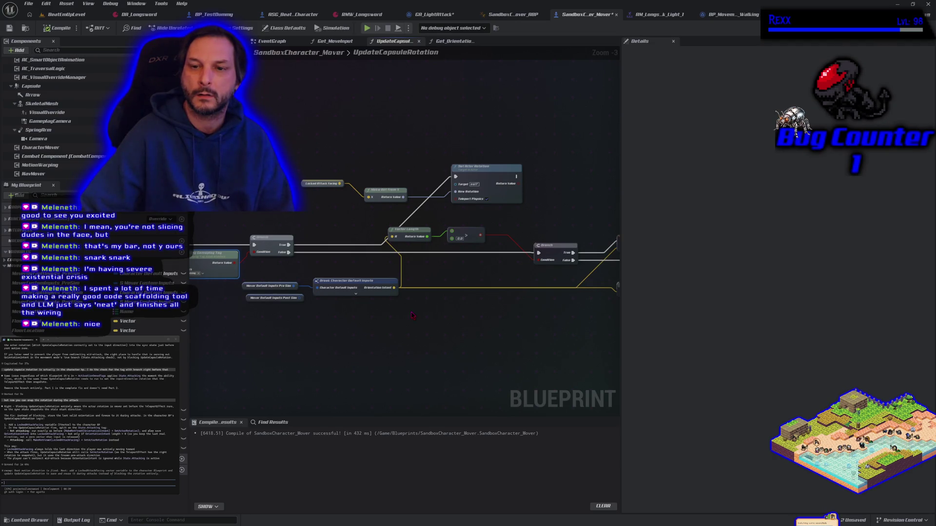
Step: Look over the UpdateCapsuleRotation rotation logic, then start a Play-In-Editor session
scroll(412, 316, down, 2)
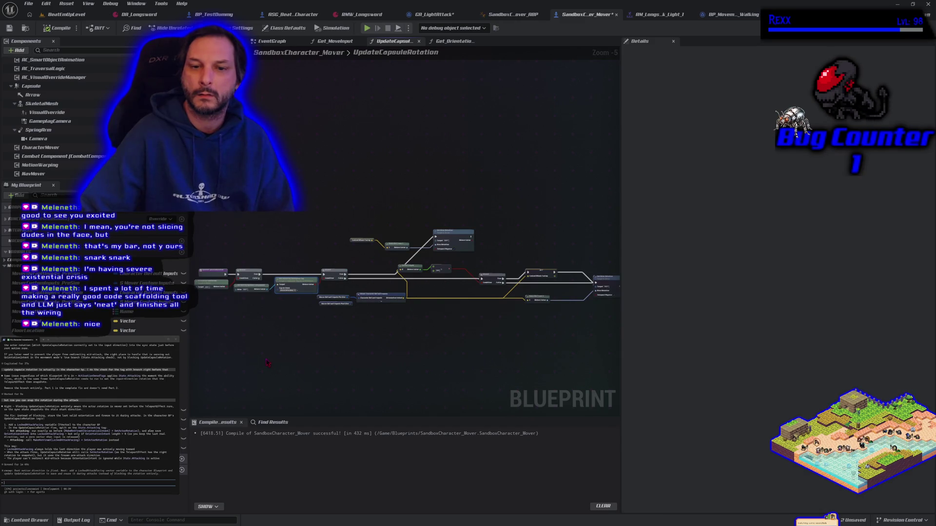
scroll(267, 363, up, 3)
drag(388, 346, 359, 340)
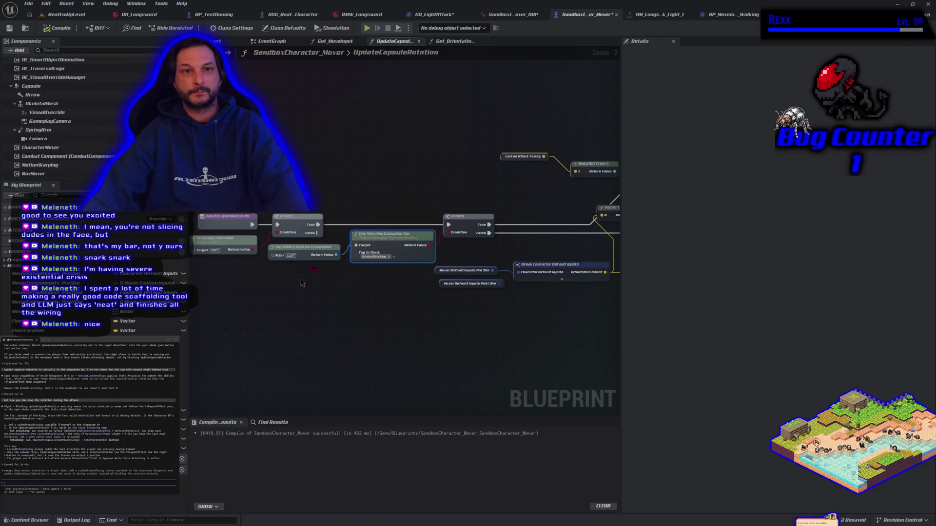
click(366, 28)
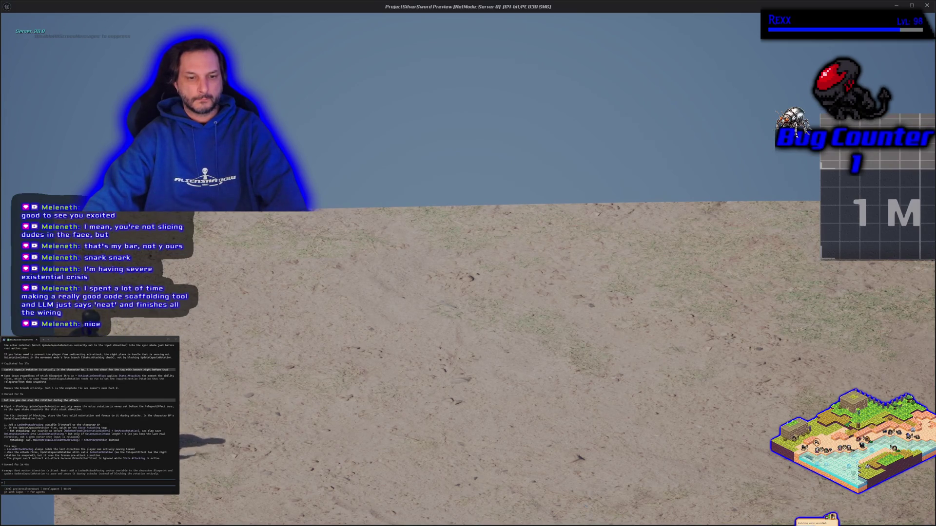
Step: Run the character left and right while sword-attacking to check its facing, then stop the preview
key(d)
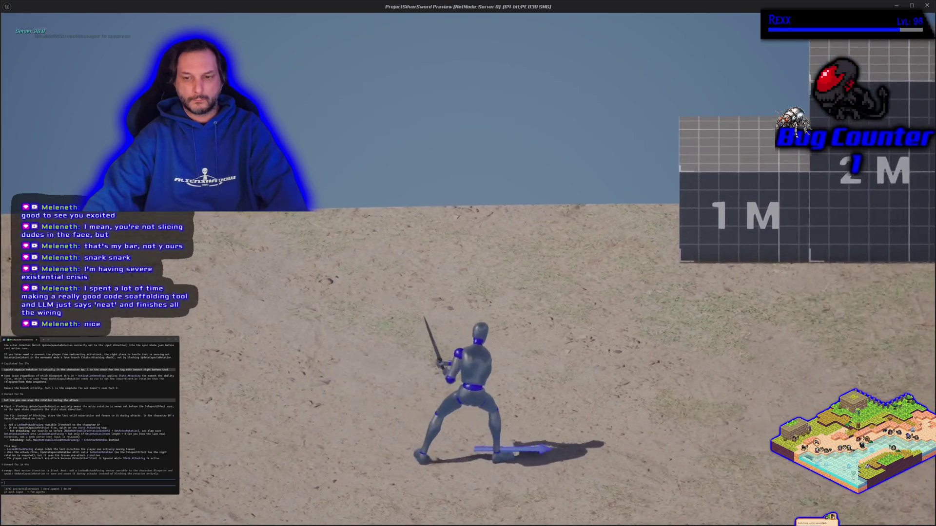
key(d)
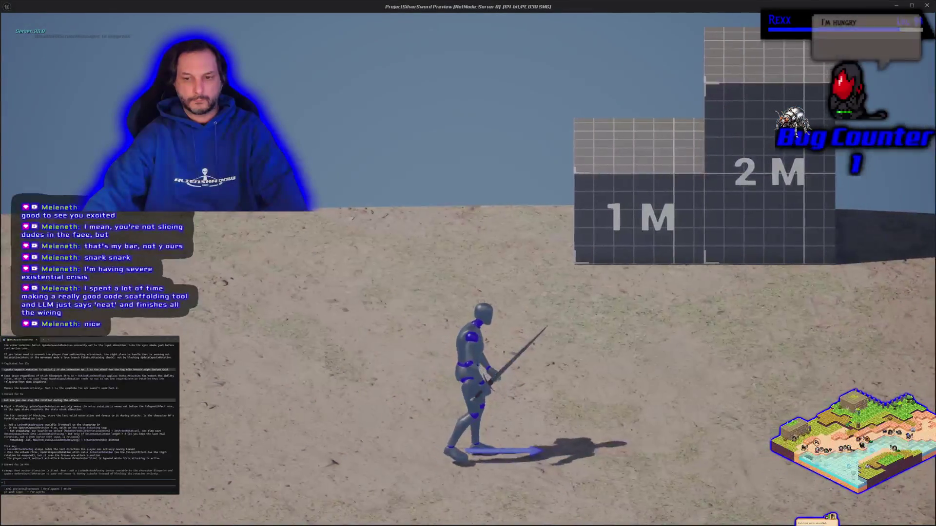
key(a)
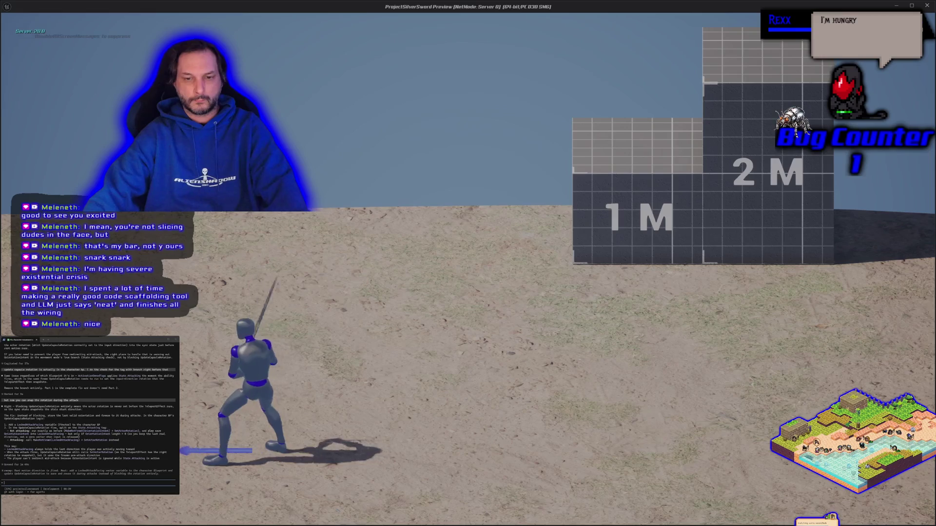
key(d)
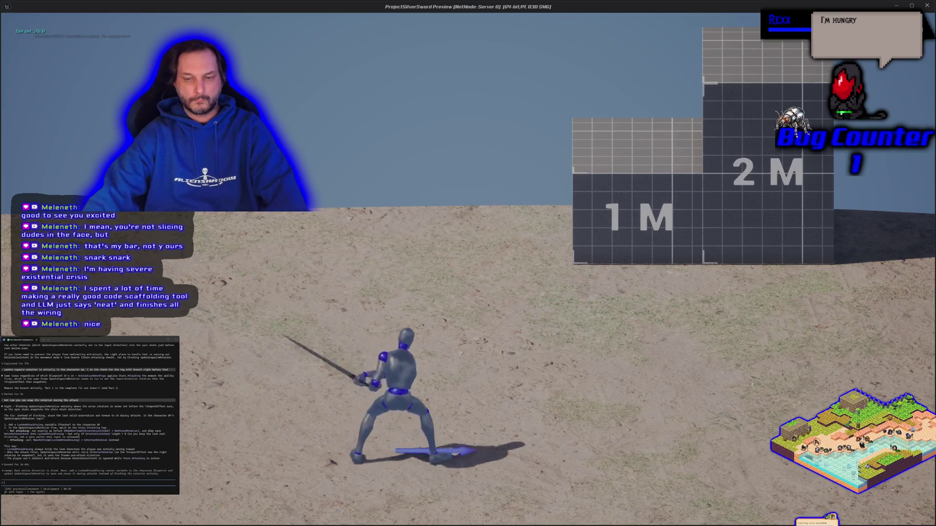
key(d)
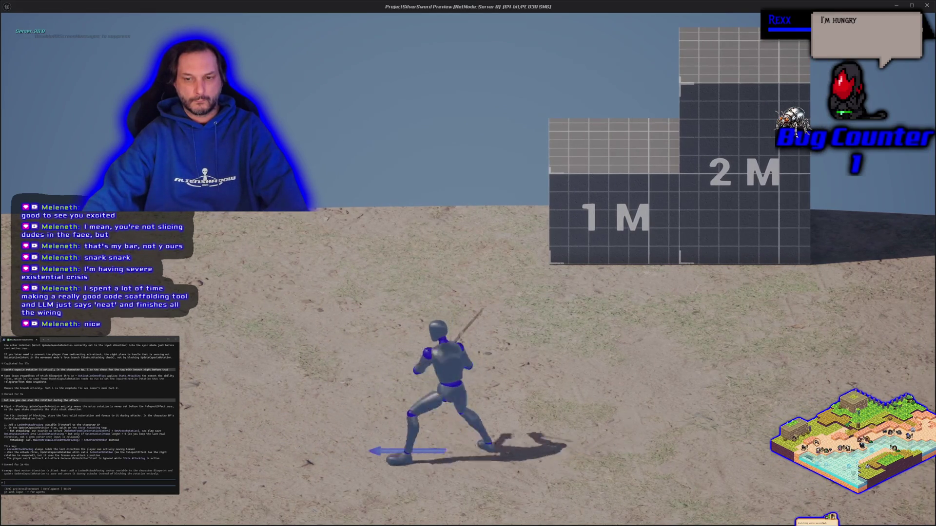
key(a)
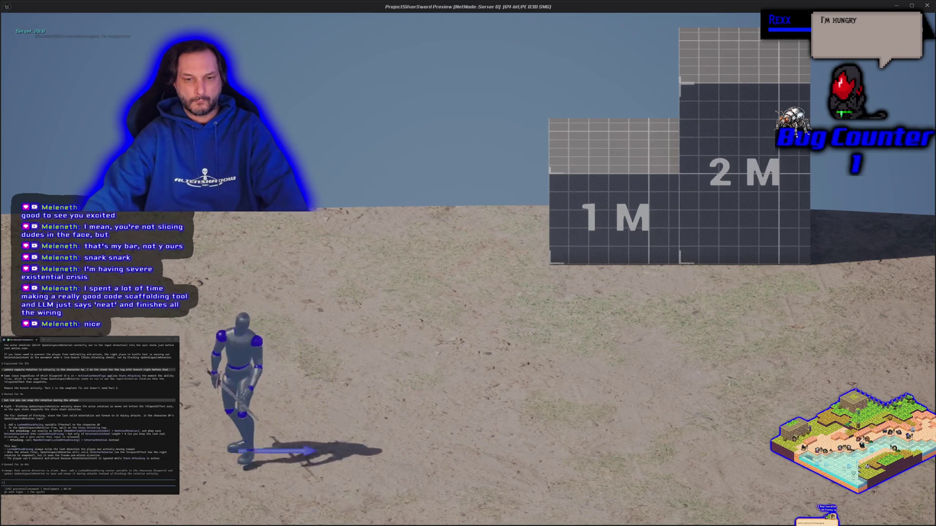
key(d)
key(d)
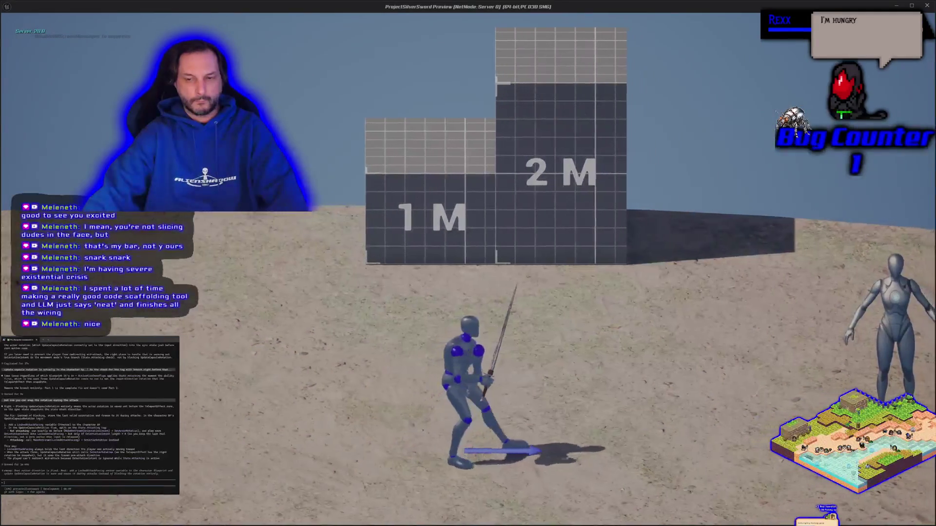
key(a)
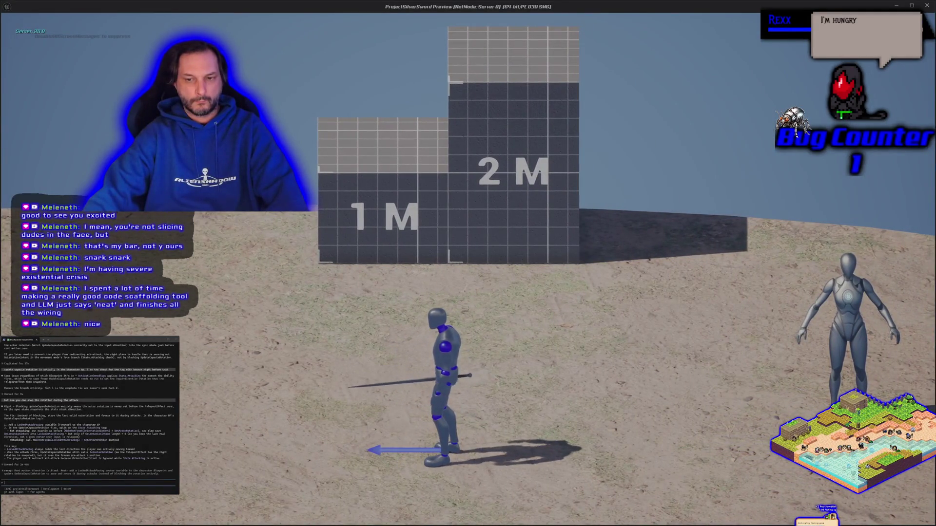
key(d)
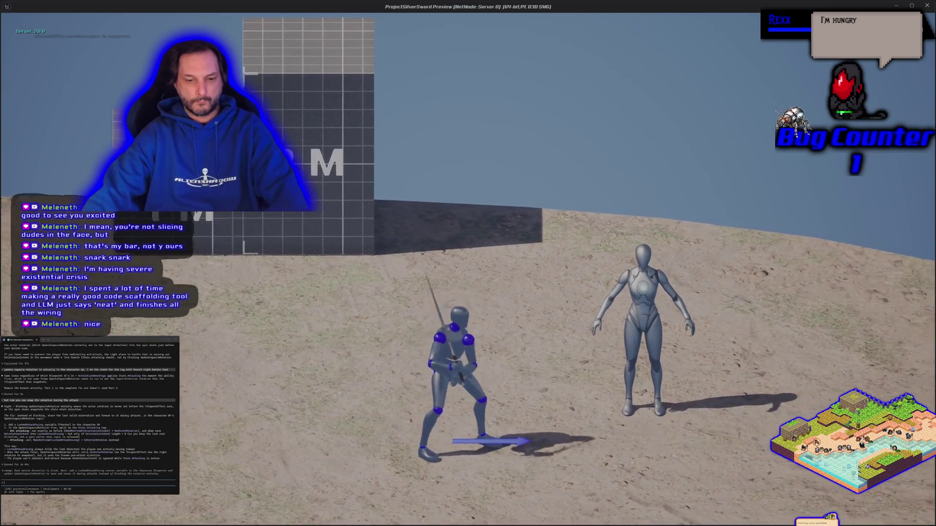
key(Escape)
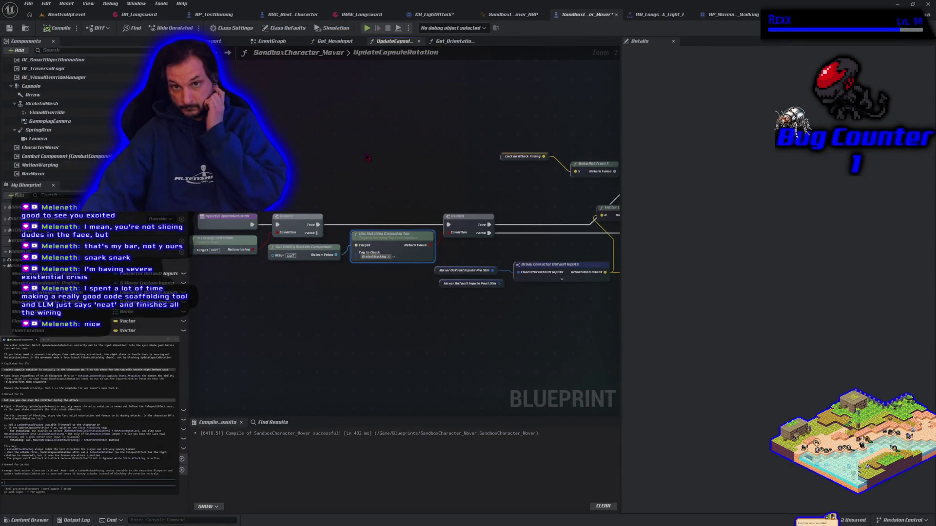
Step: In GA_LightAttack's EventGraph, delete the three Delay nodes, then compile and save the ability
click(433, 14)
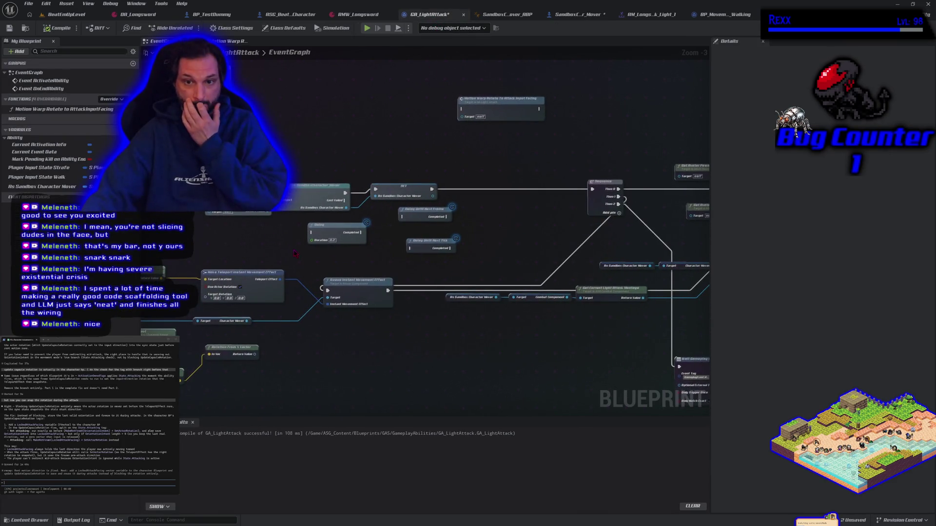
drag(342, 265, 424, 214)
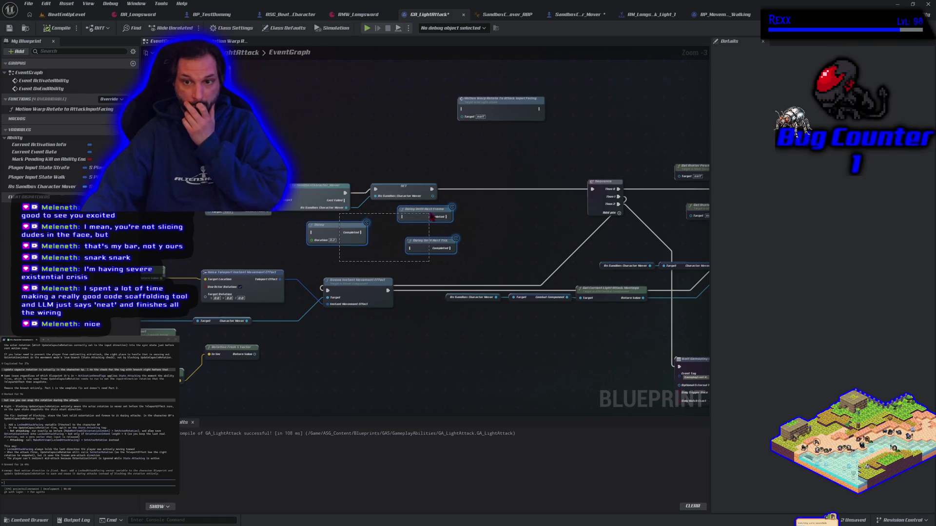
key(Delete)
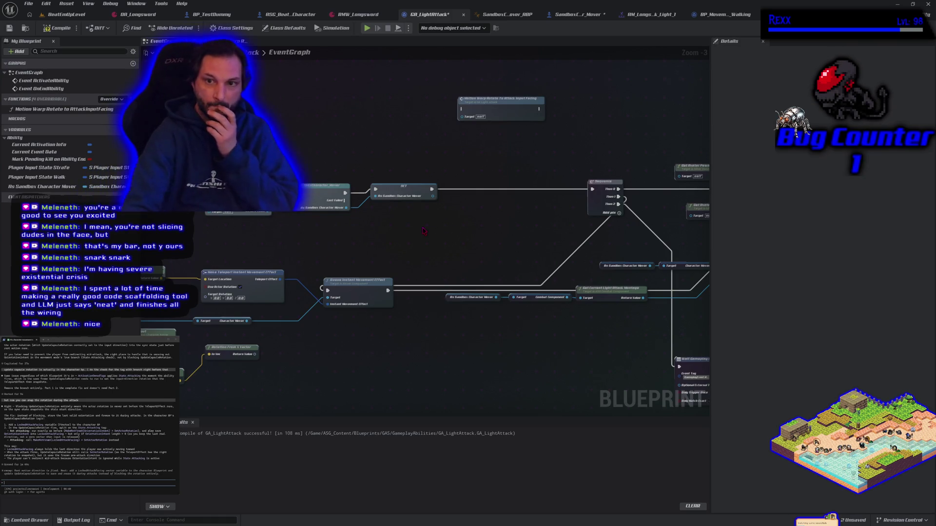
click(59, 28)
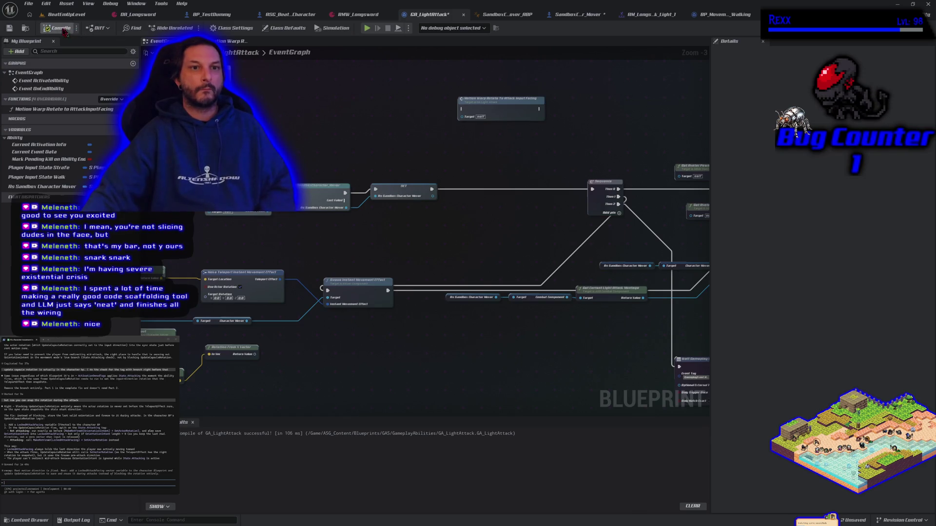
click(10, 29)
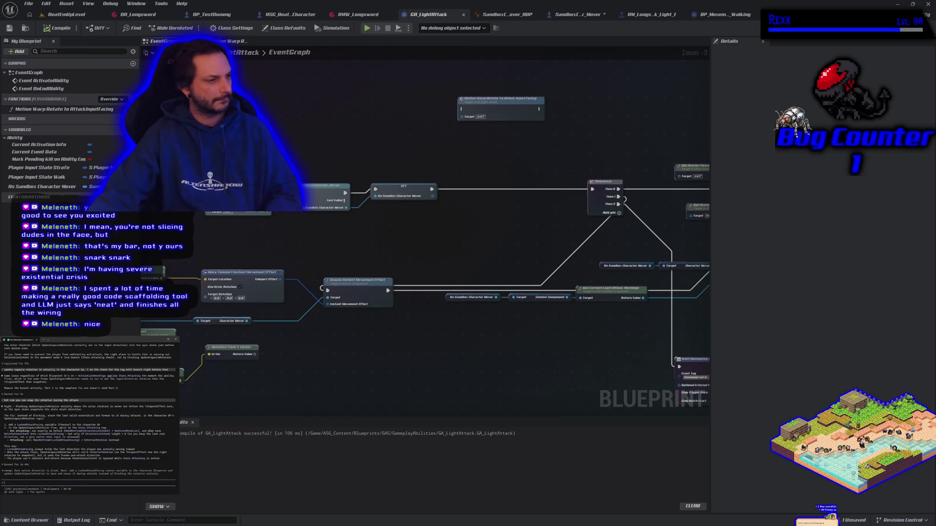
Step: Ask the terminal assistant to keep attacks in one direction while attack is mashed
text(if we are mashing the a)
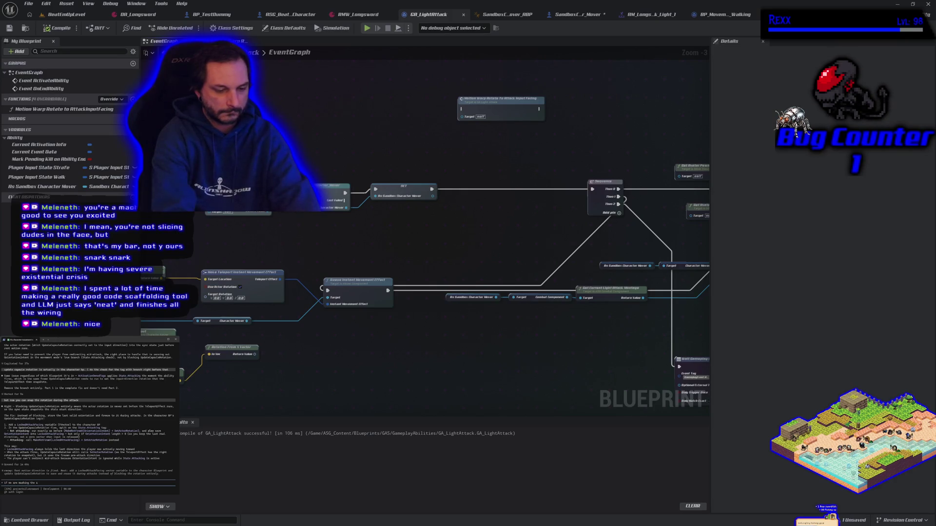
text(k h)
text(n and )
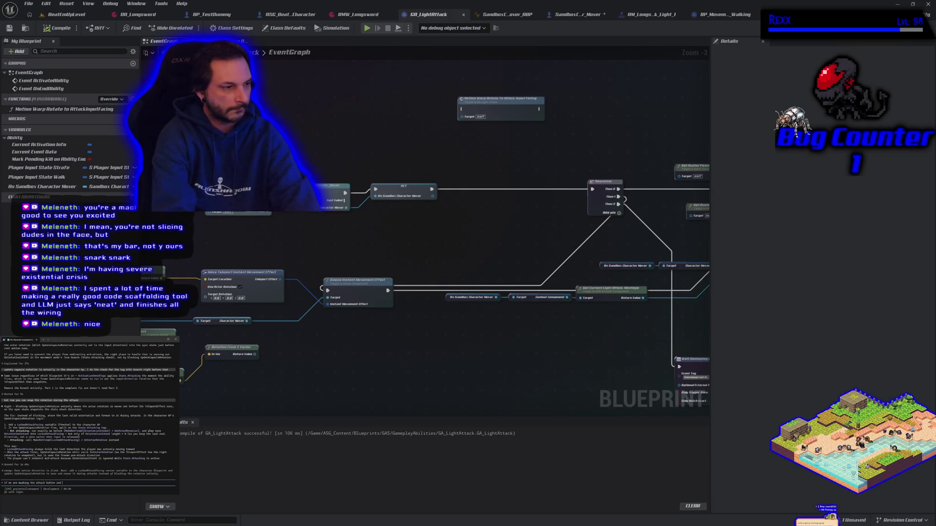
text(change)
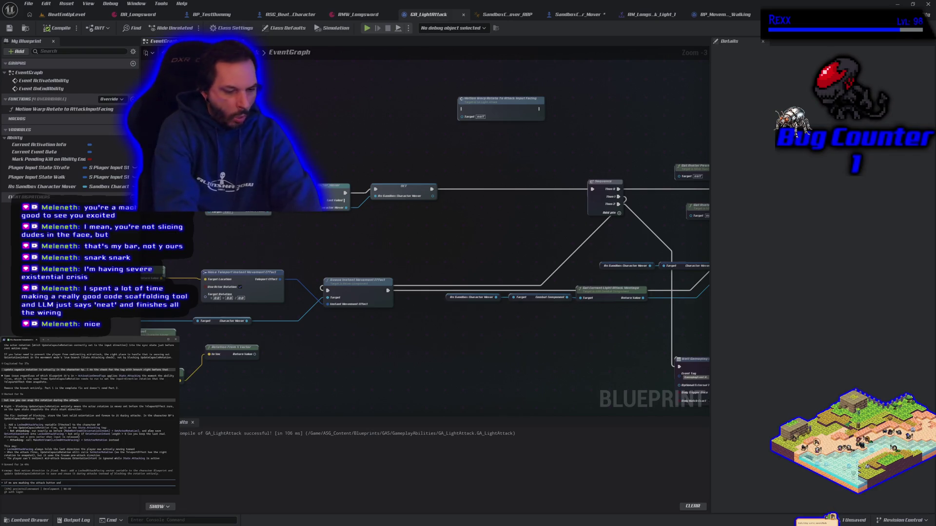
text(on mi)
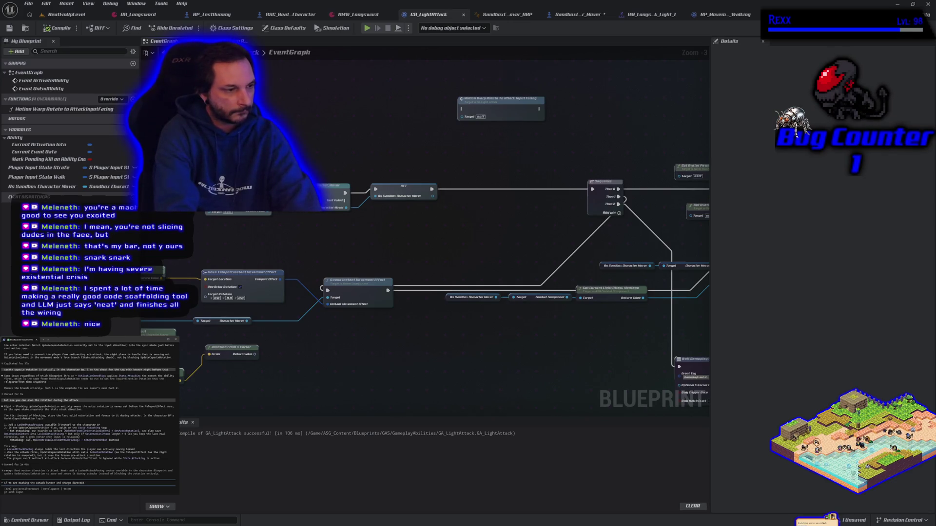
key(BackSpace)
key(BackSpace)
key(BackSpace)
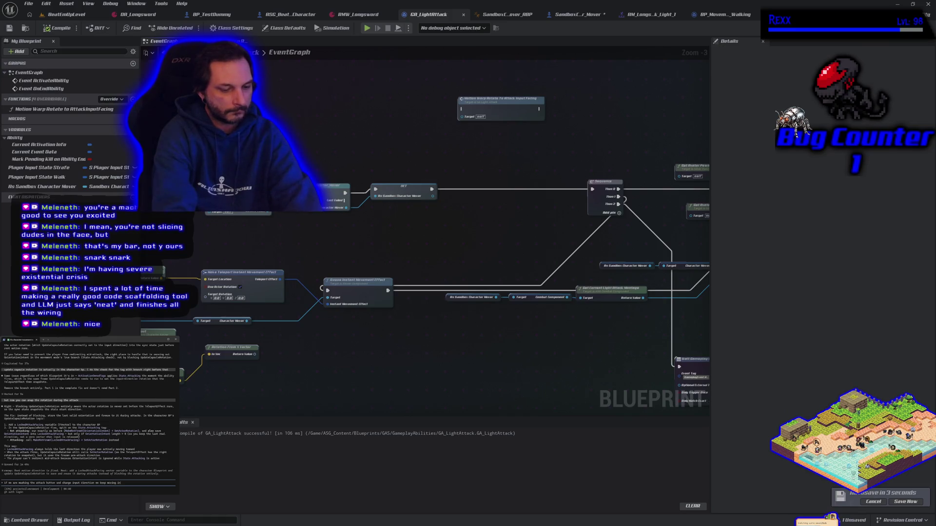
text( the same dire)
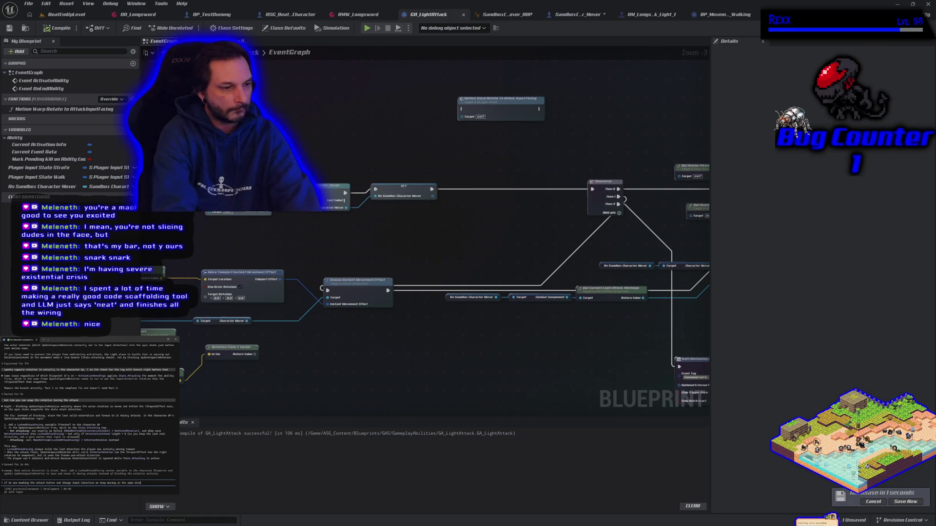
text(n)
key(Return)
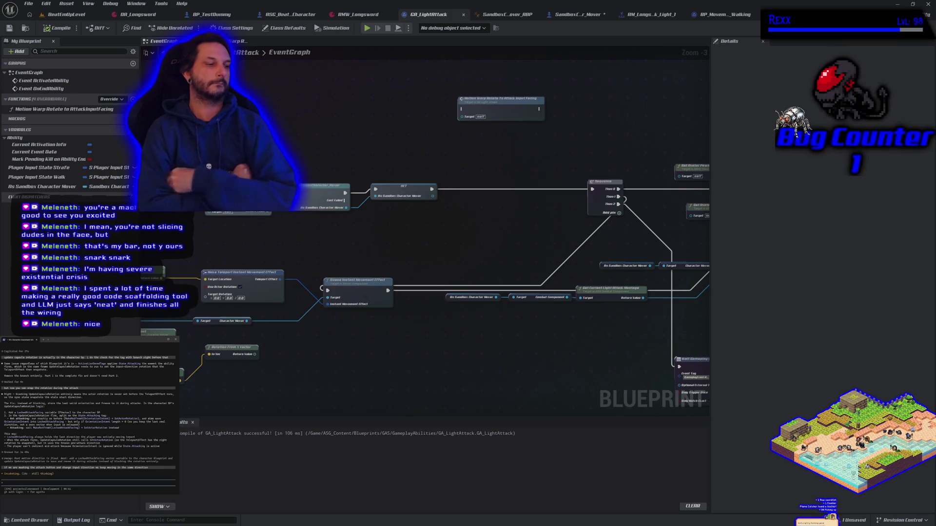
Step: Interrupt the reply, change 'moving' to 'attacking' in the request, and resubmit it
key(Escape)
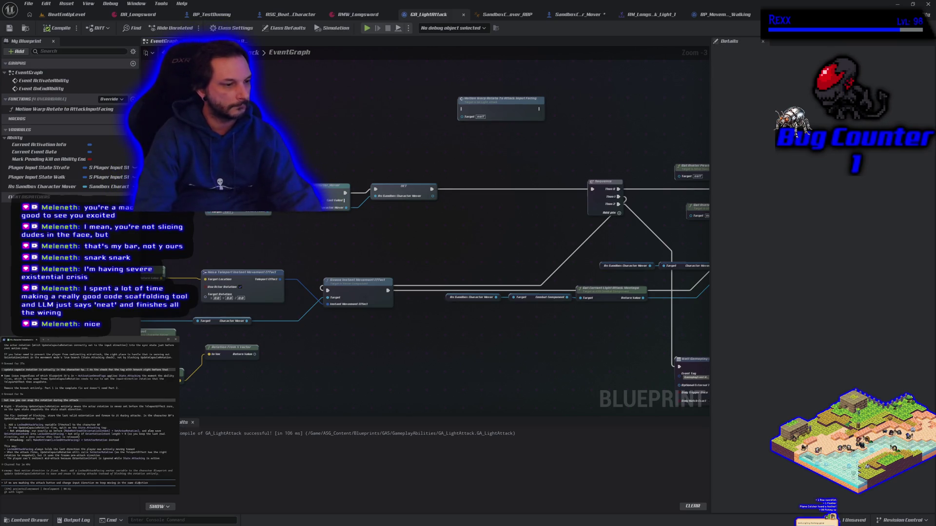
click(110, 483)
key(BackSpace)
key(BackSpace)
key(BackSpace)
text(attack)
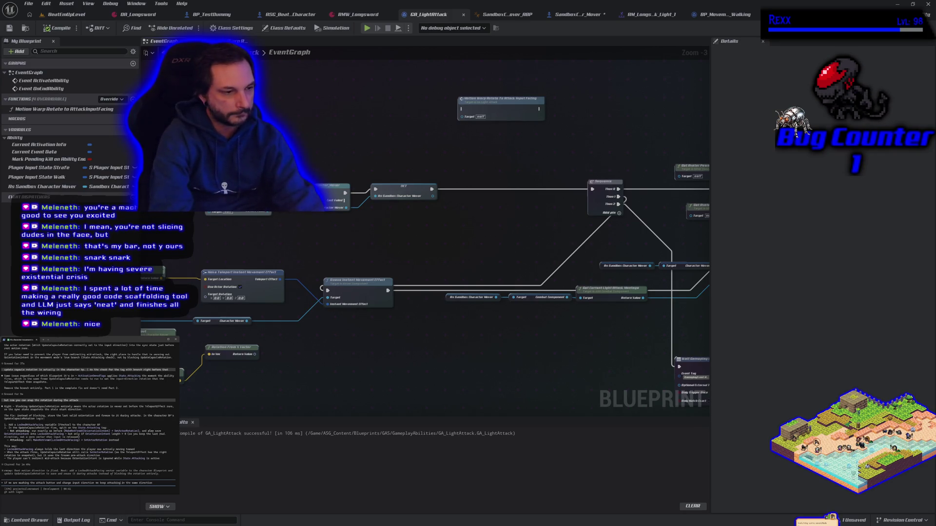
key(Return)
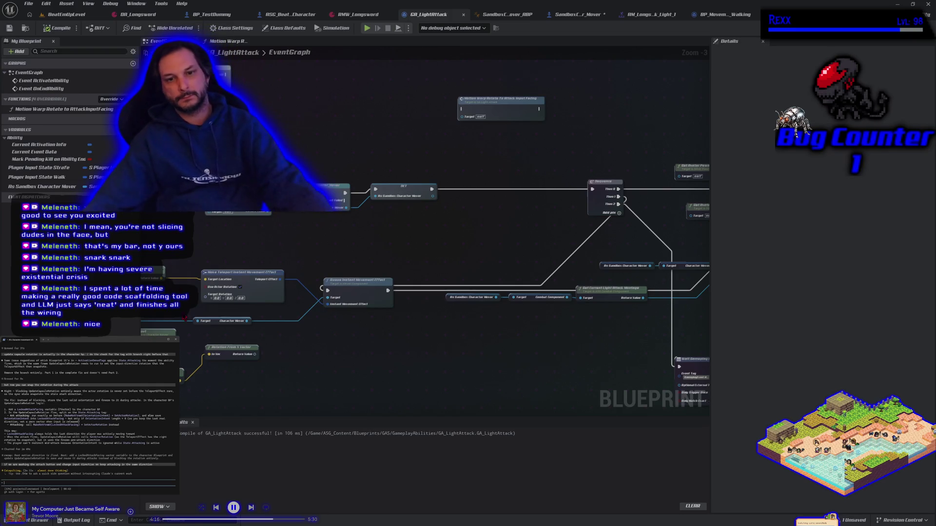
drag(273, 367, 400, 350)
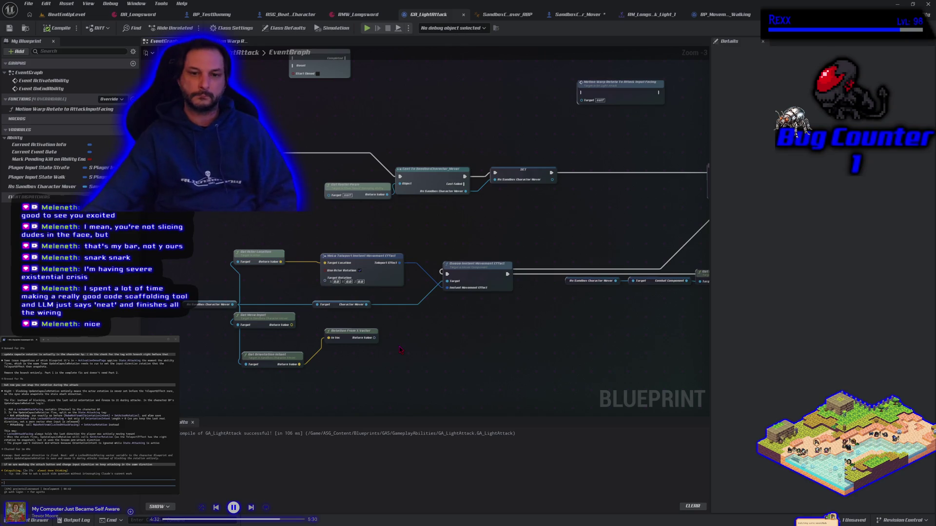
Step: Add a Character Mover getter off As Sandbox Character Mover, then a Get Capsule node
drag(233, 306, 253, 293)
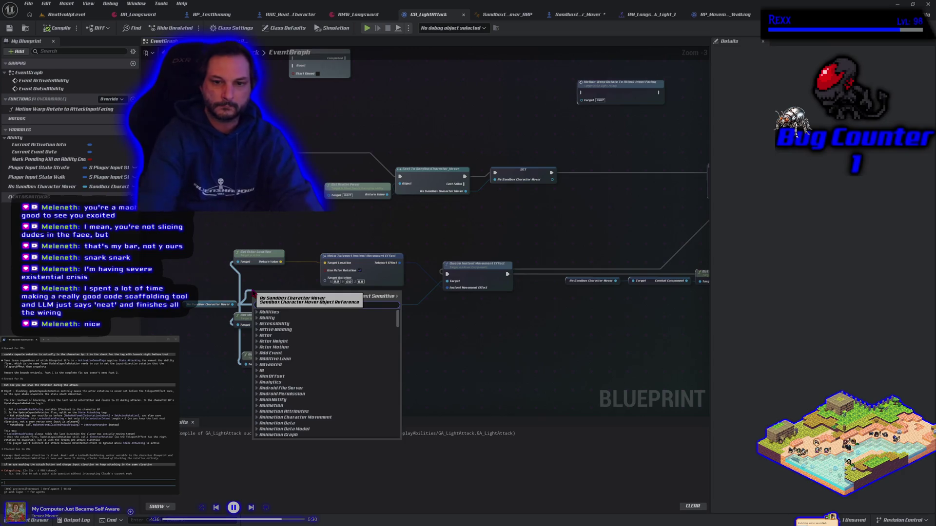
text(character mover)
key(Return)
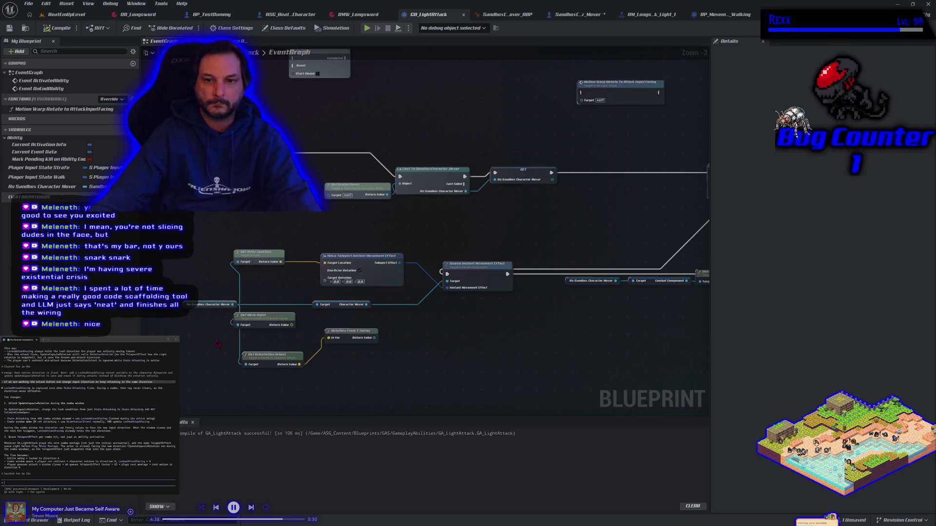
drag(235, 305, 253, 299)
text(get caps)
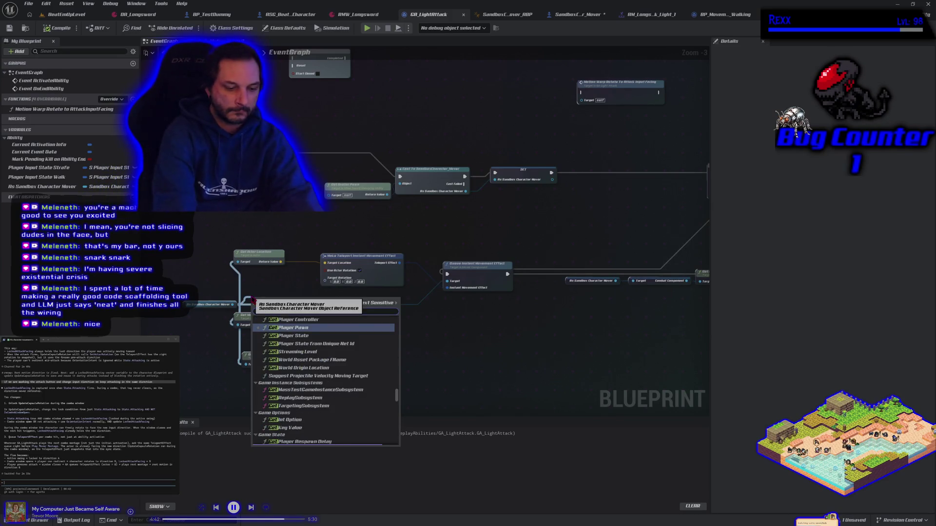
text(ule h)
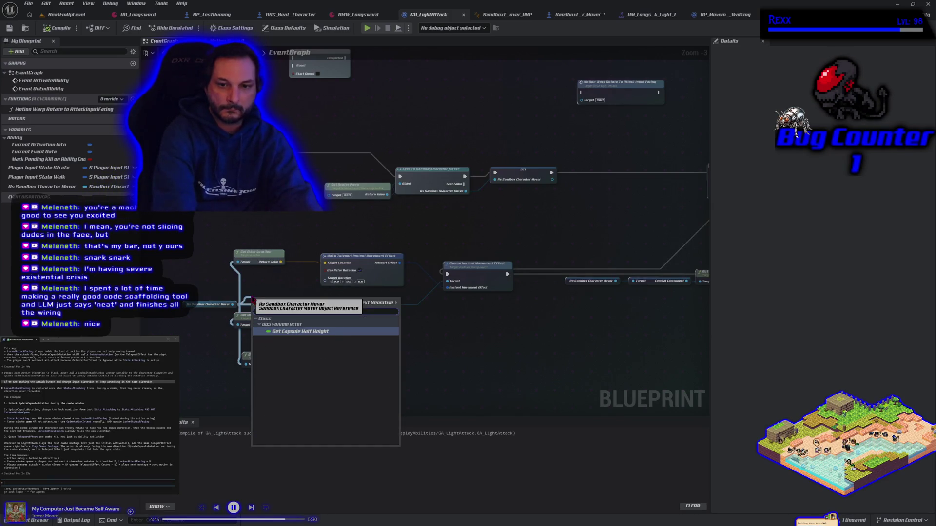
key(BackSpace)
key(BackSpace)
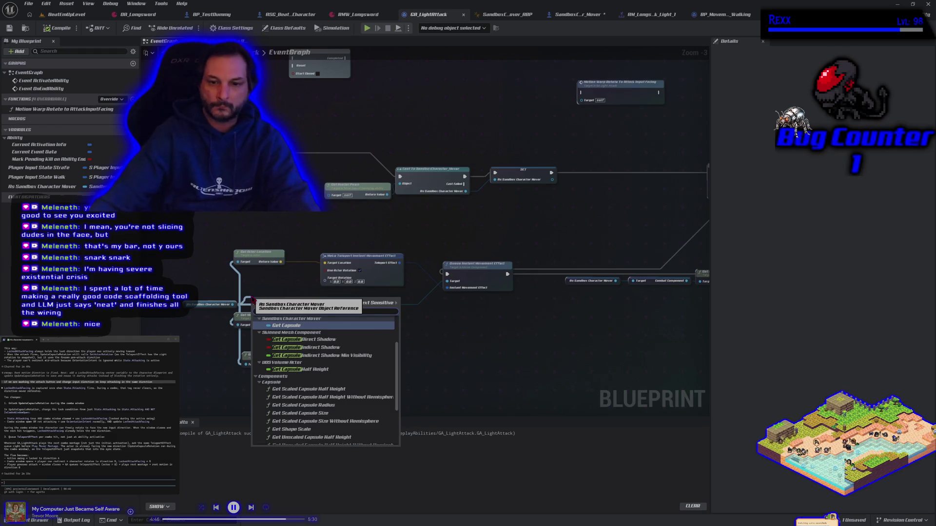
click(293, 327)
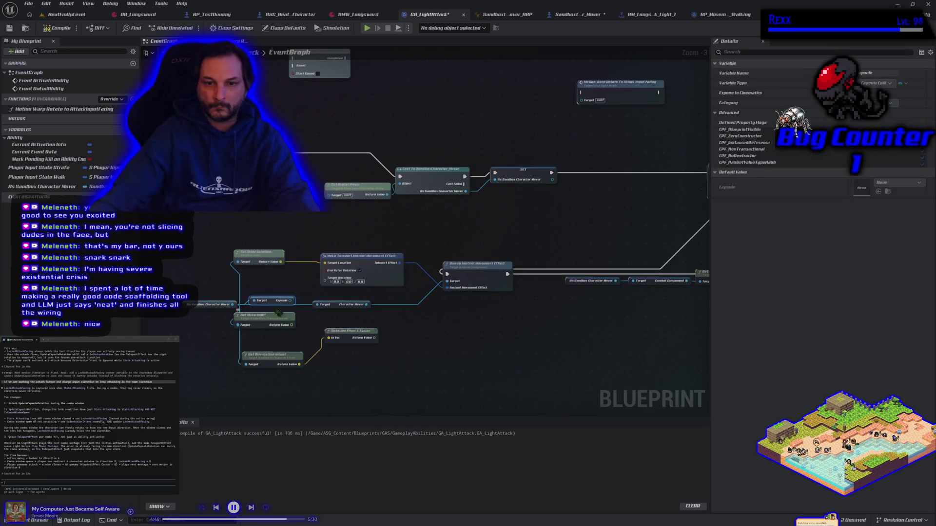
Step: Add a Get World Rotation node from the capsule and reposition the Capsule getter
mouse_move(290, 301)
mouse_down()
mouse_move(341, 288)
mouse_move(289, 288)
mouse_up()
text(get w)
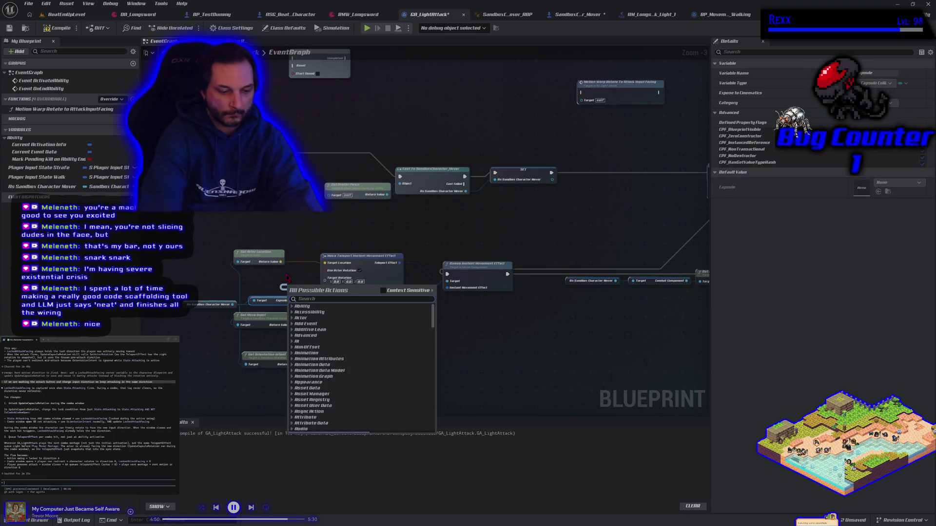
text(orld rotatio)
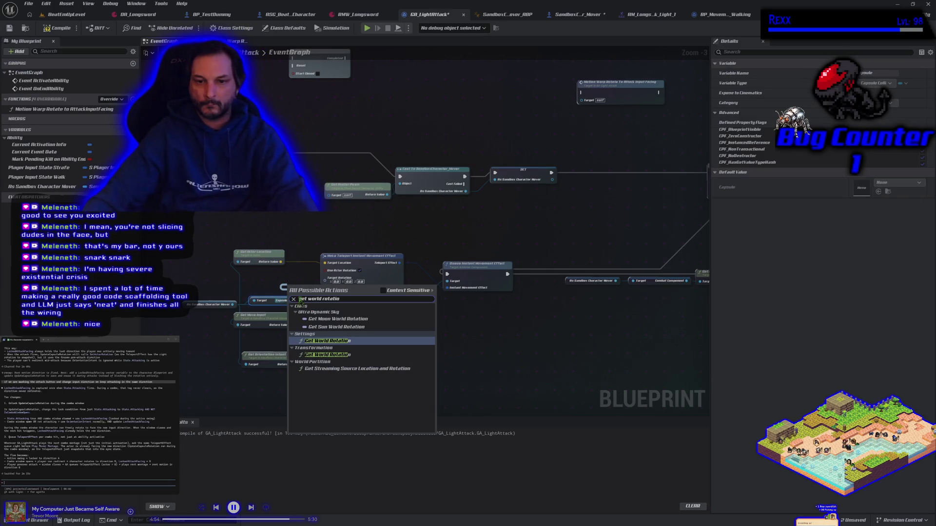
click(324, 344)
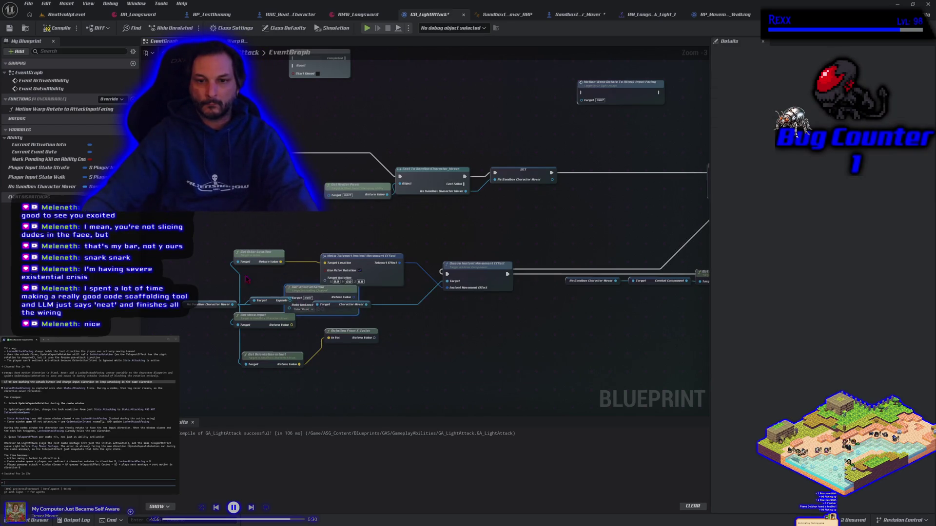
mouse_move(299, 292)
mouse_down()
mouse_move(261, 223)
mouse_move(222, 218)
mouse_up()
scroll(215, 259, up, 3)
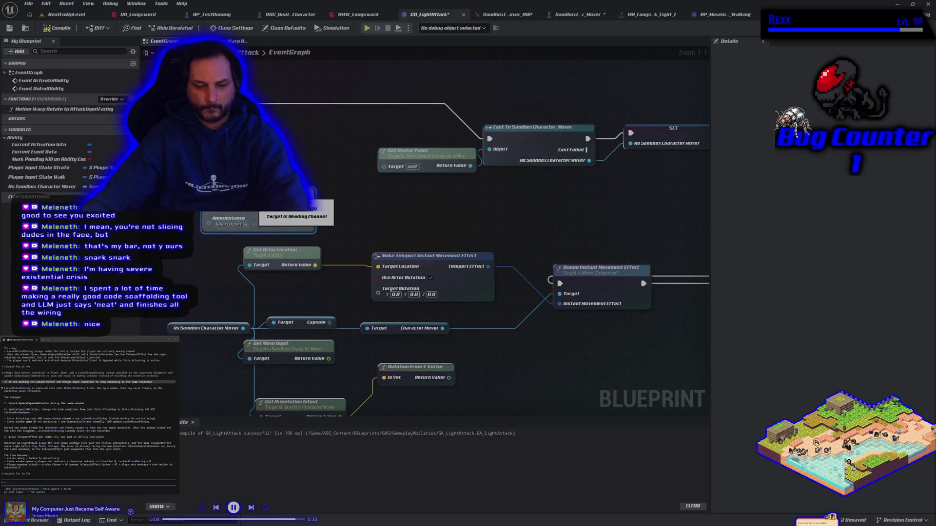
click(232, 224)
click(213, 225)
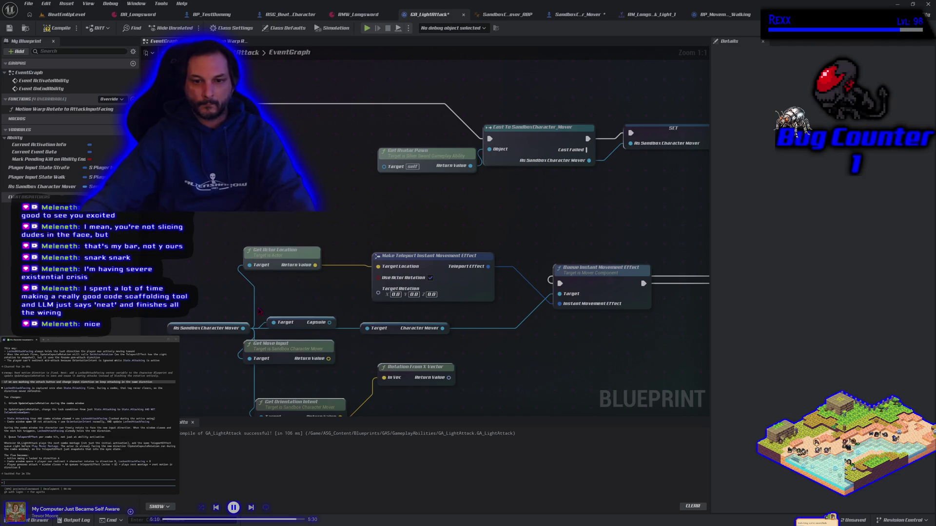
mouse_move(302, 323)
mouse_down()
mouse_move(202, 293)
mouse_move(221, 240)
mouse_up()
Step: Wire the capsule's Get World Rotation into the teleport effect's Target Rotation and start a play test
text(get world)
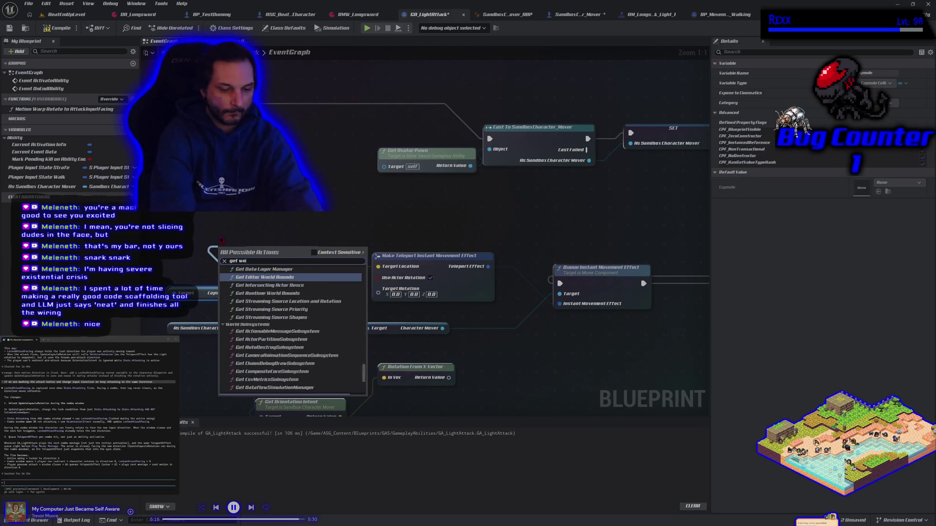
text( rot)
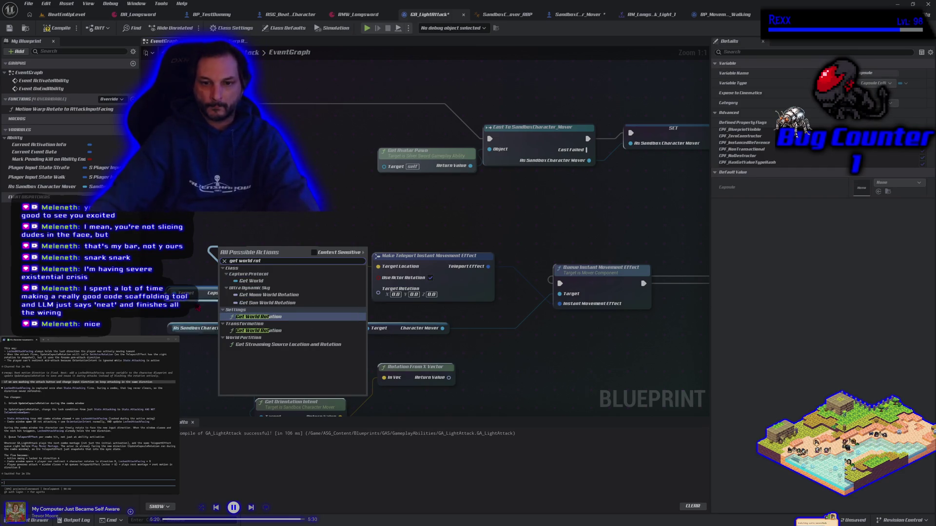
click(246, 331)
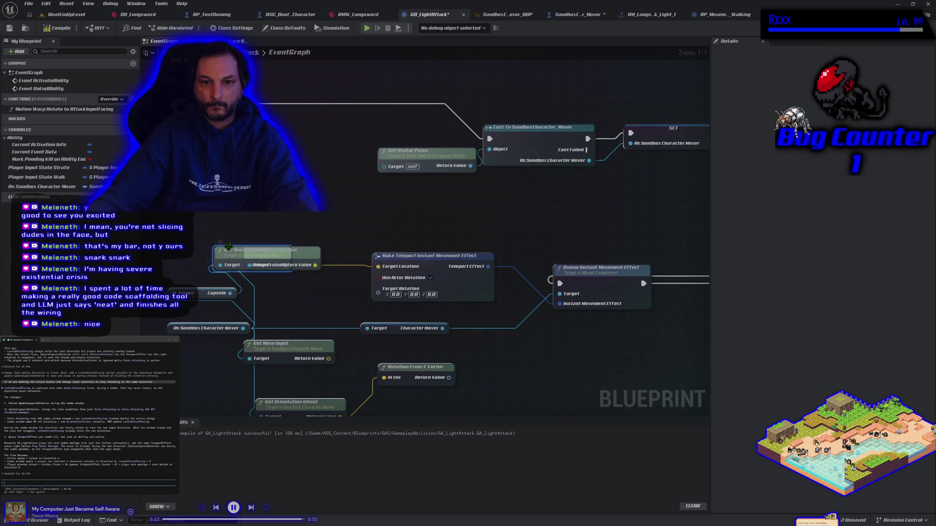
drag(229, 246, 236, 225)
drag(316, 236, 385, 293)
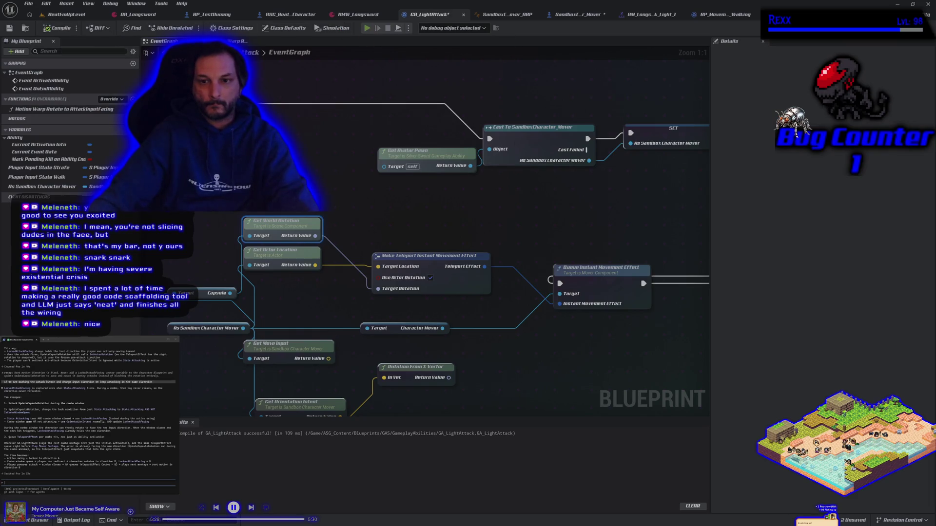
key(alt+p)
key(a)
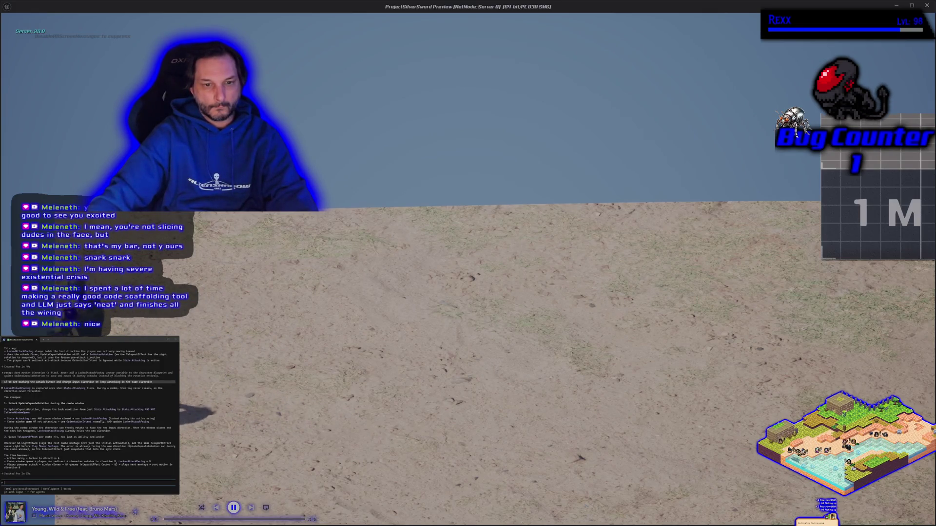
Step: Run left and right past the mannequin with sword lunges to check attack facing, then end the session
key(d)
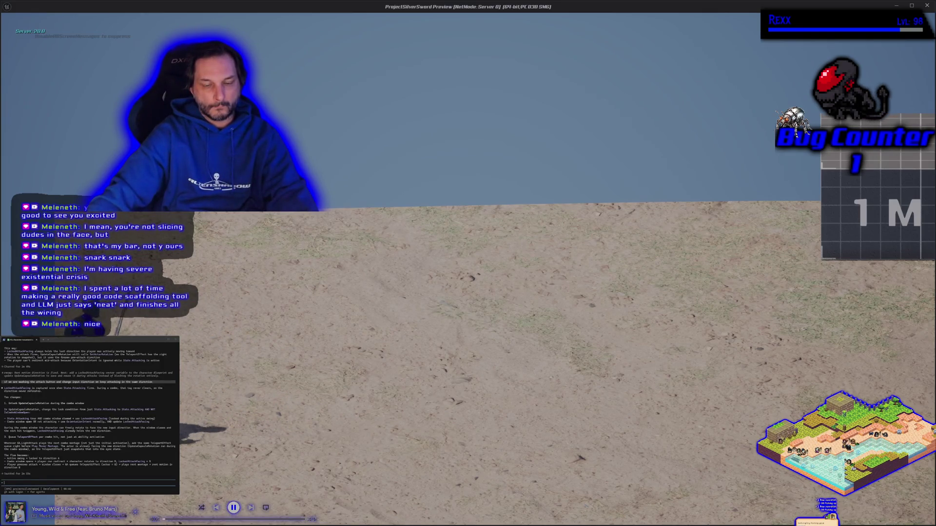
key(d)
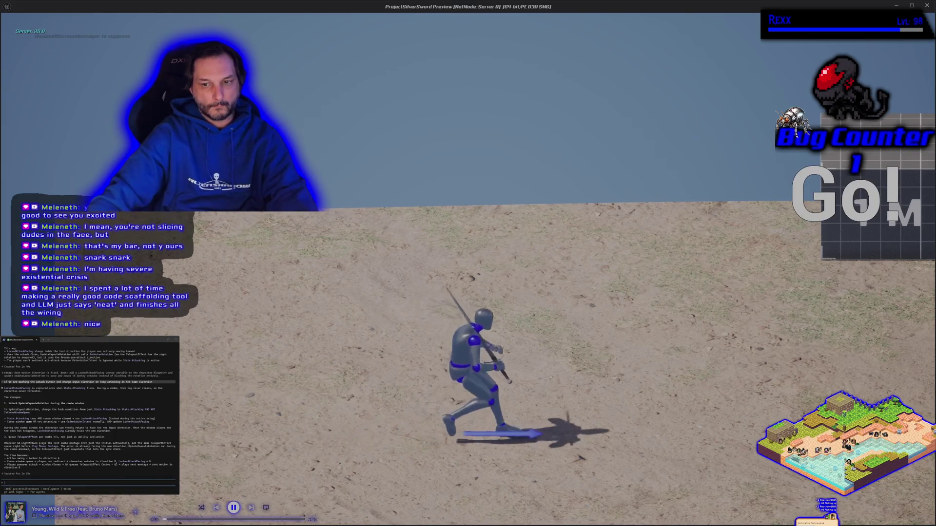
key(a)
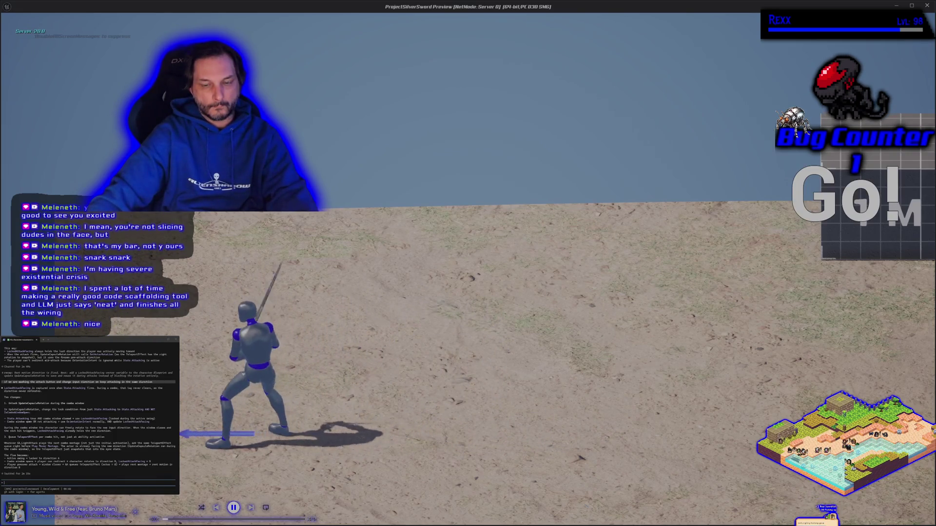
key(a)
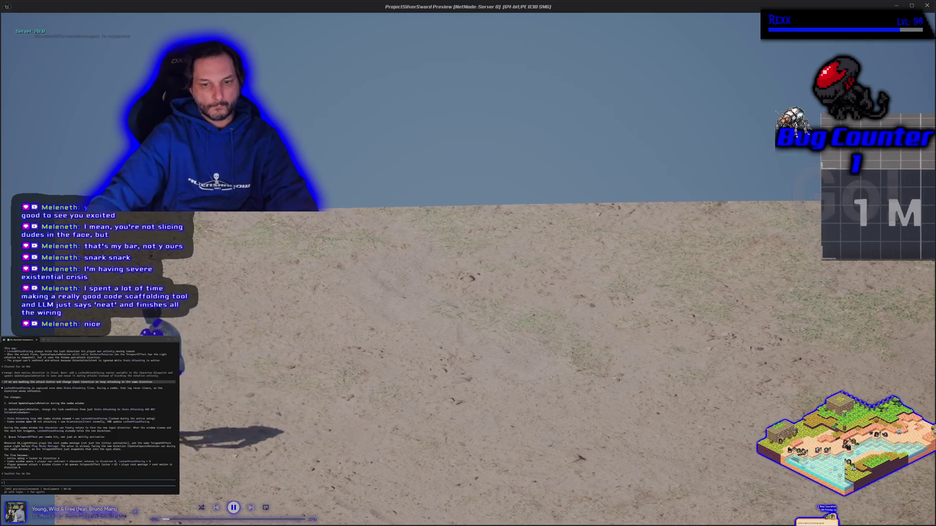
key(d)
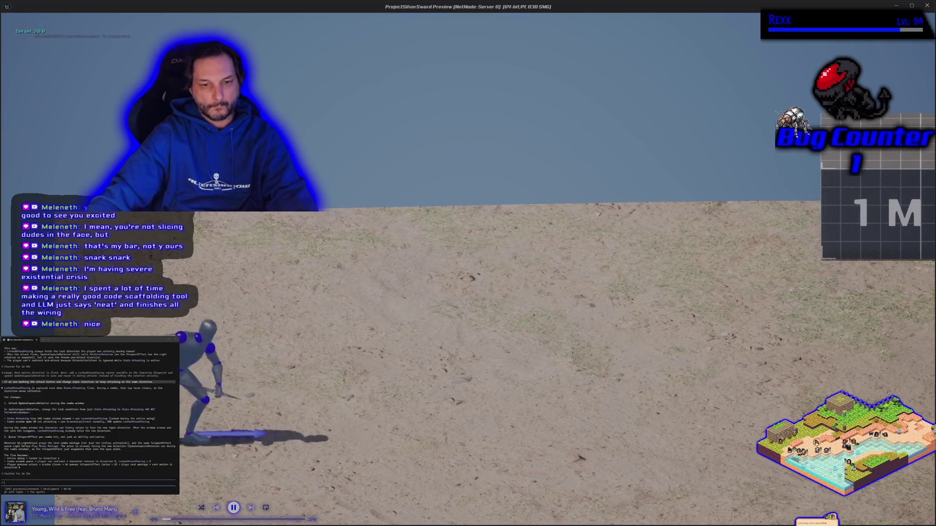
key(a)
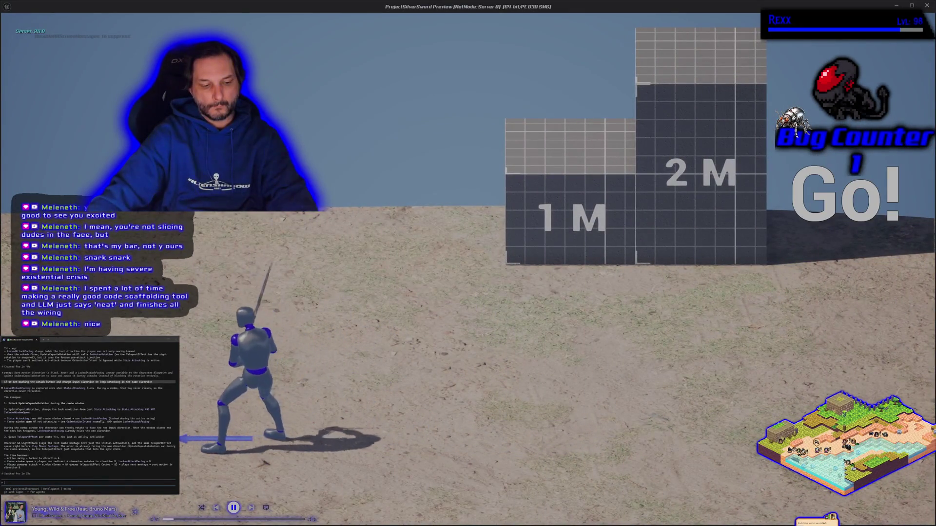
key(d)
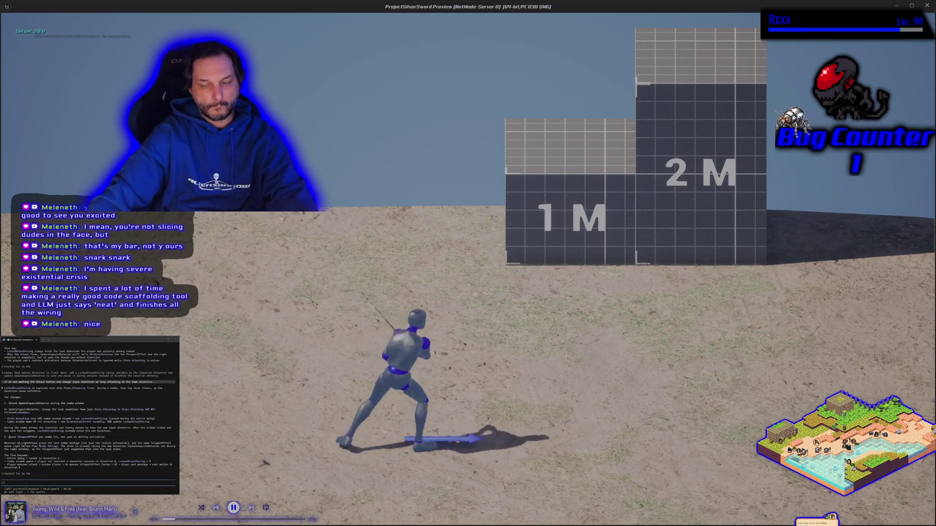
key(a)
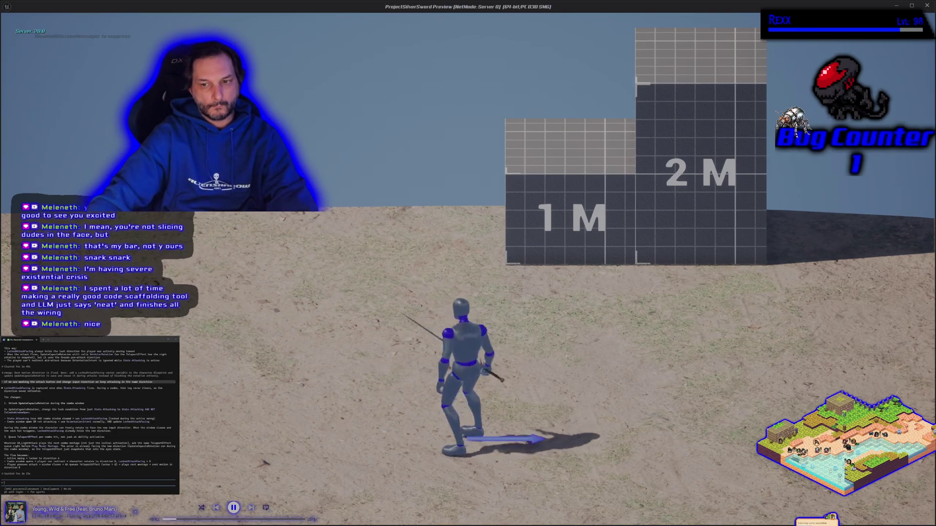
key(d)
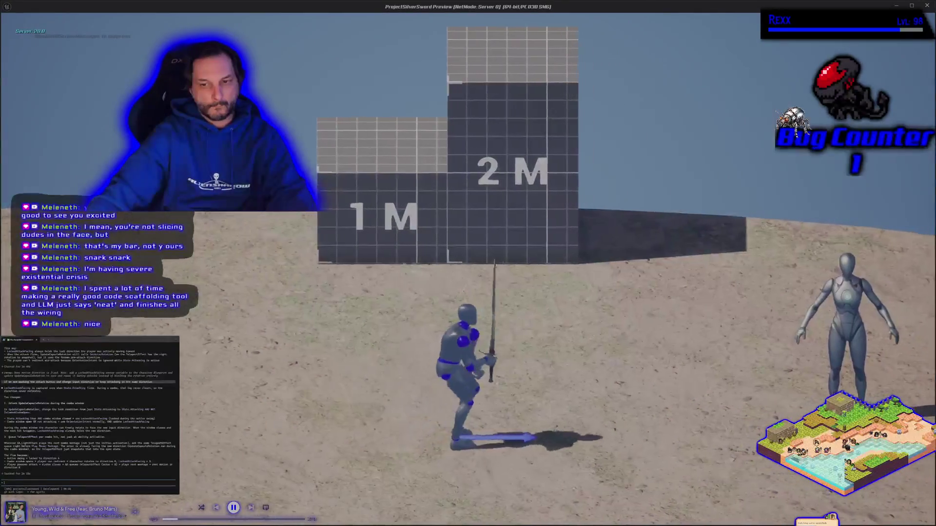
key(a)
key(a)
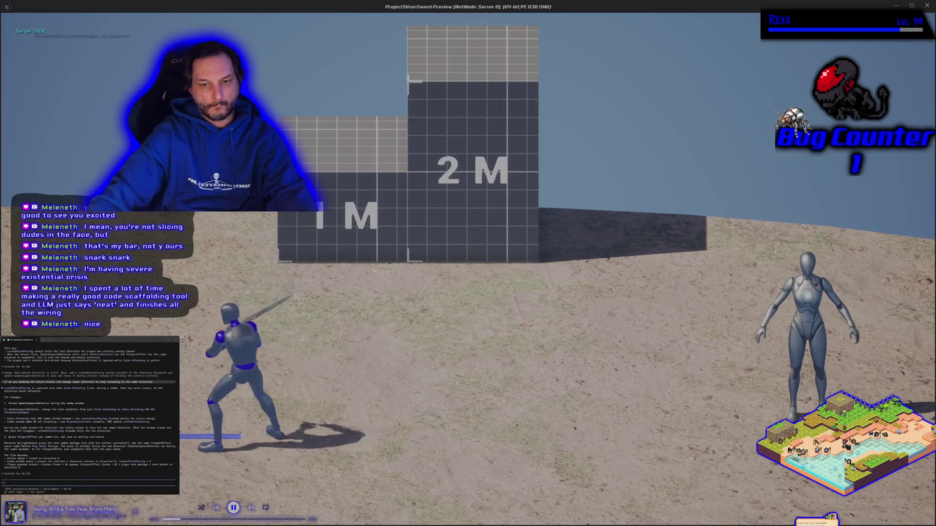
key(d)
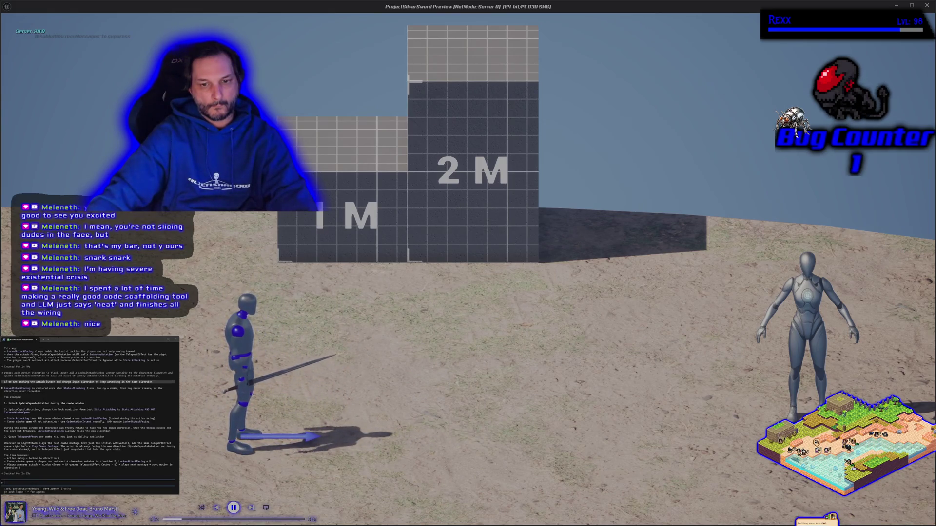
key(a)
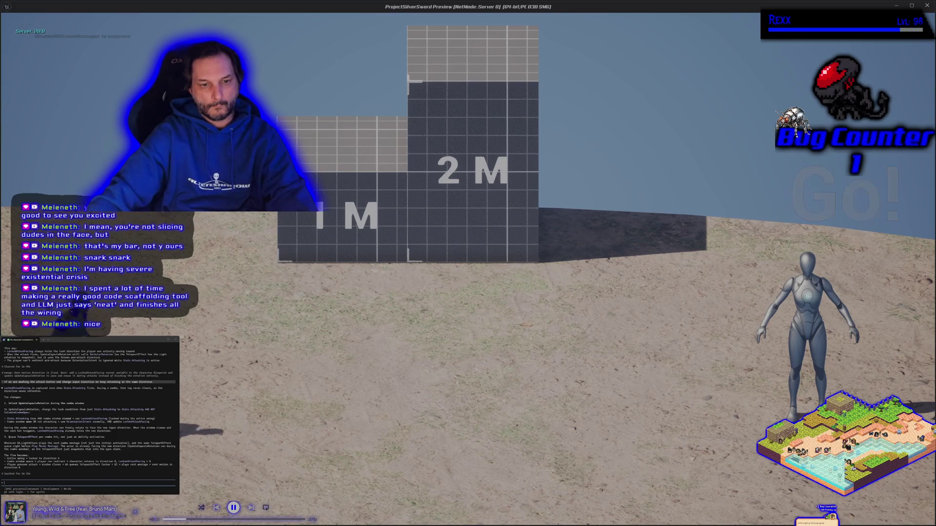
key(d)
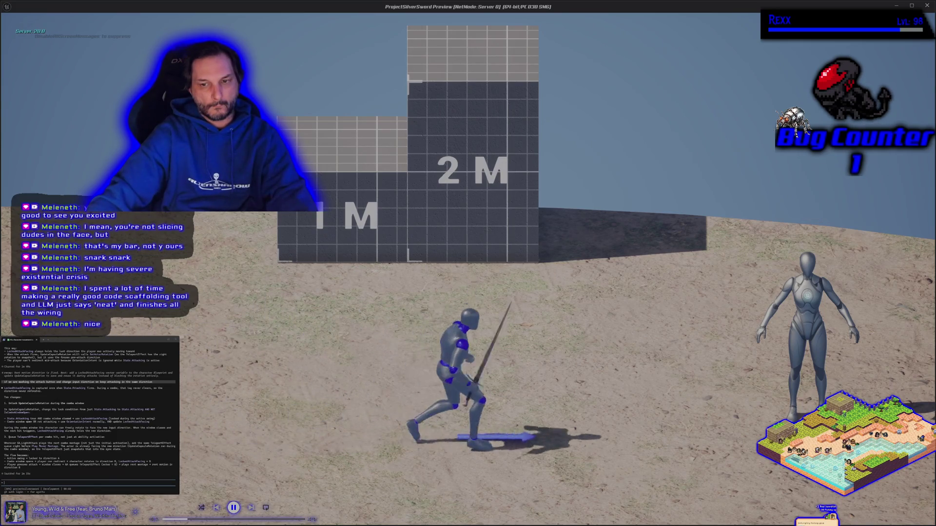
key(a)
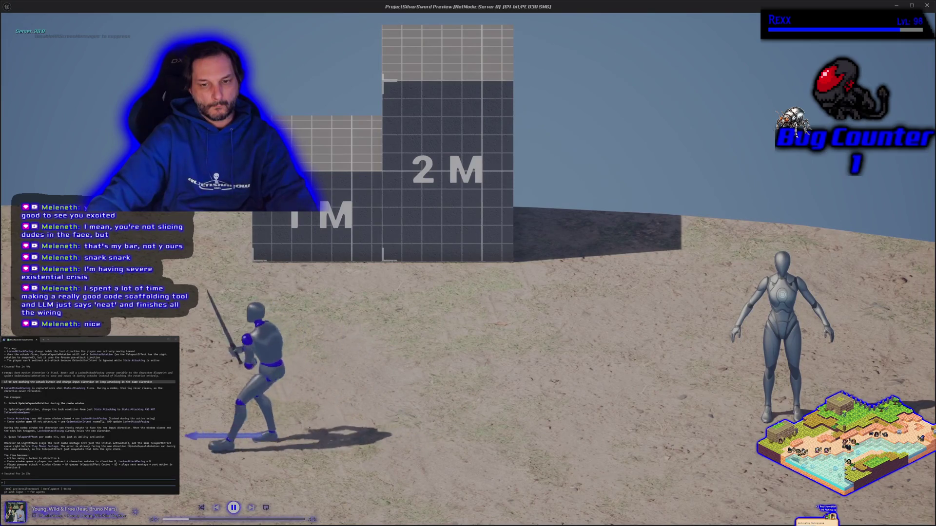
key(d)
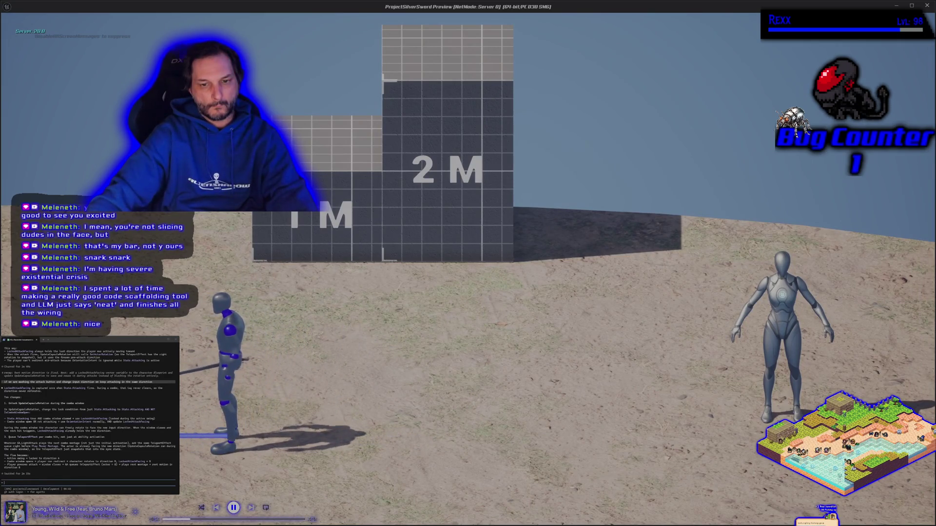
key(d)
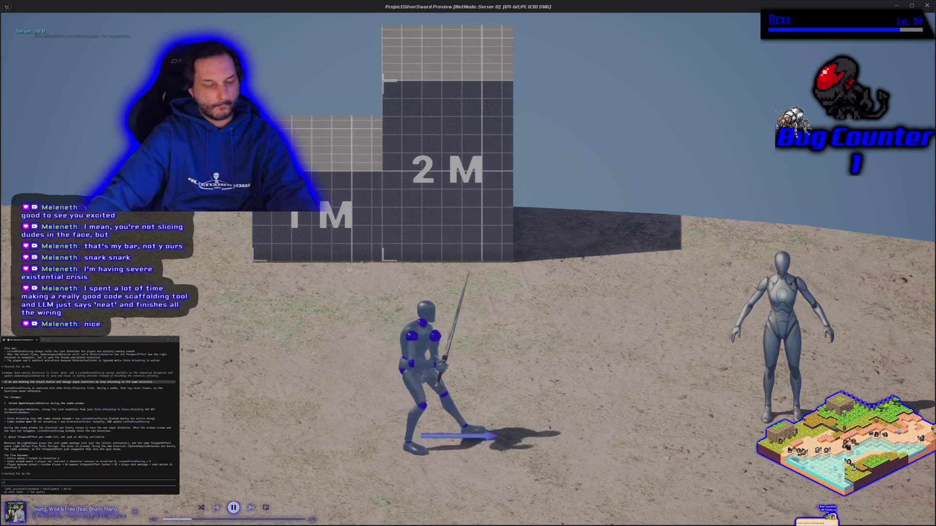
key(d)
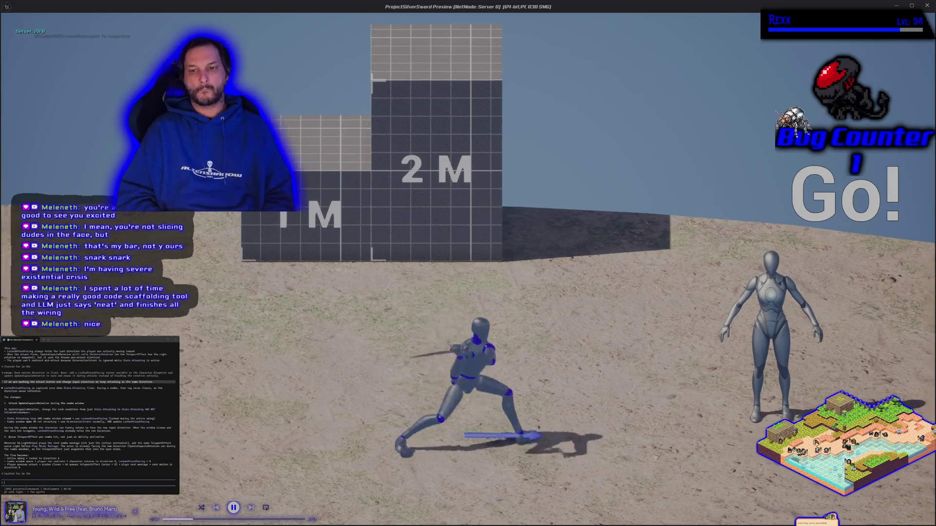
key(a)
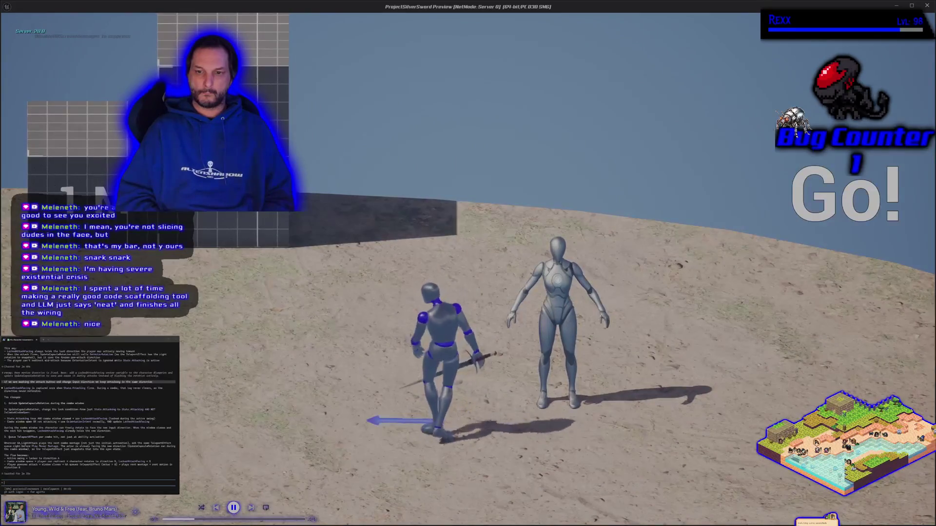
key(d)
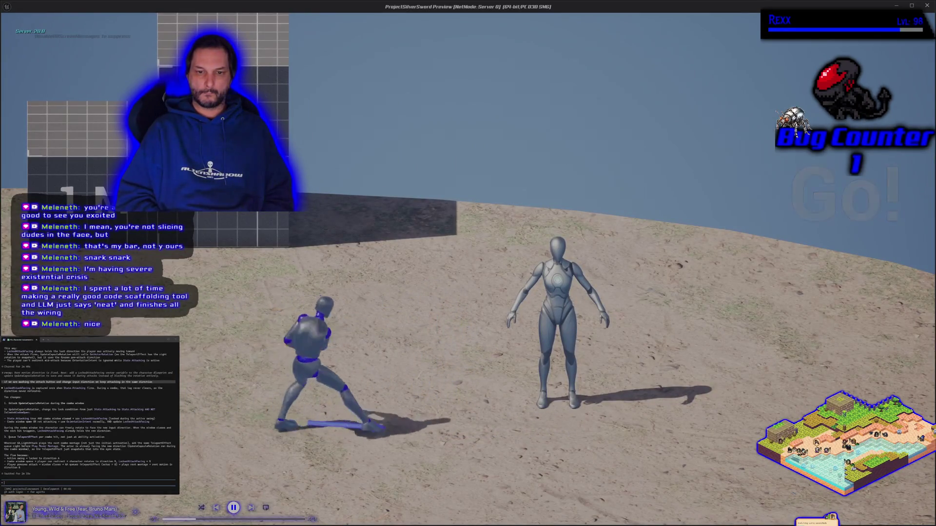
key(d)
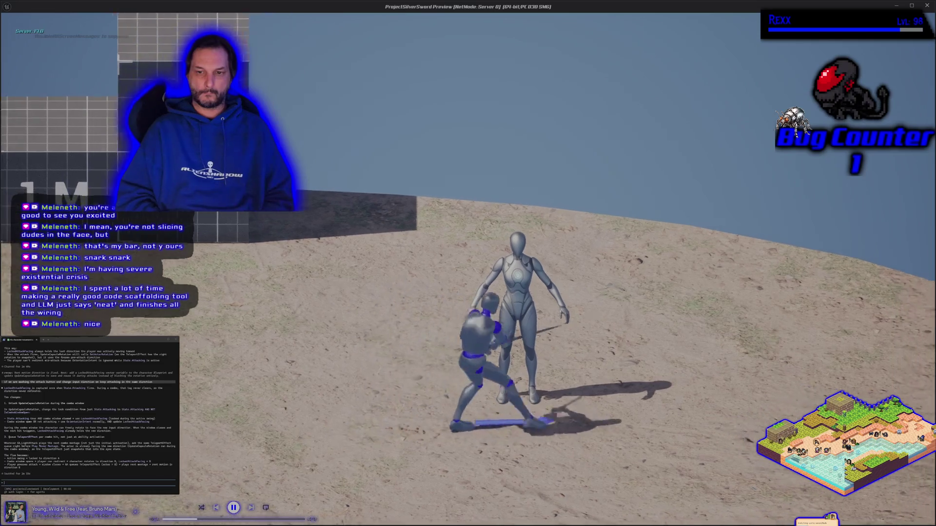
key(a)
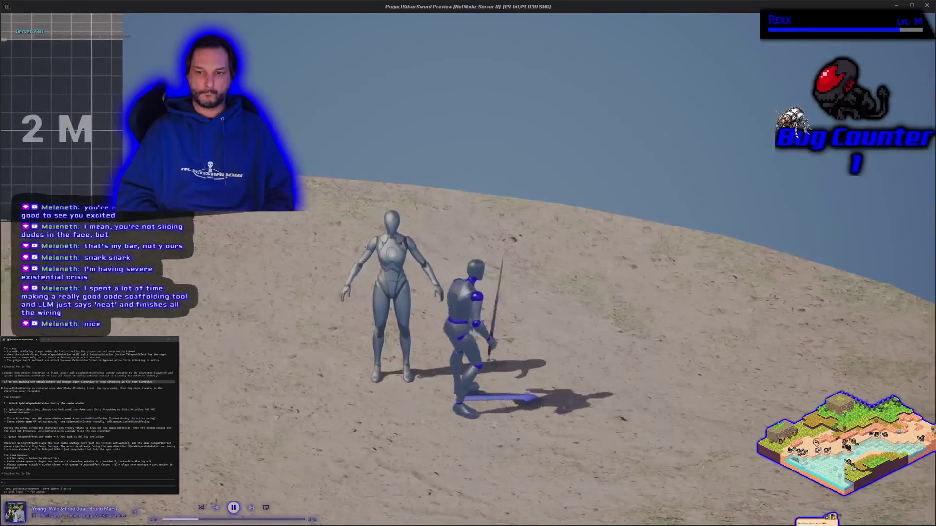
key(Escape)
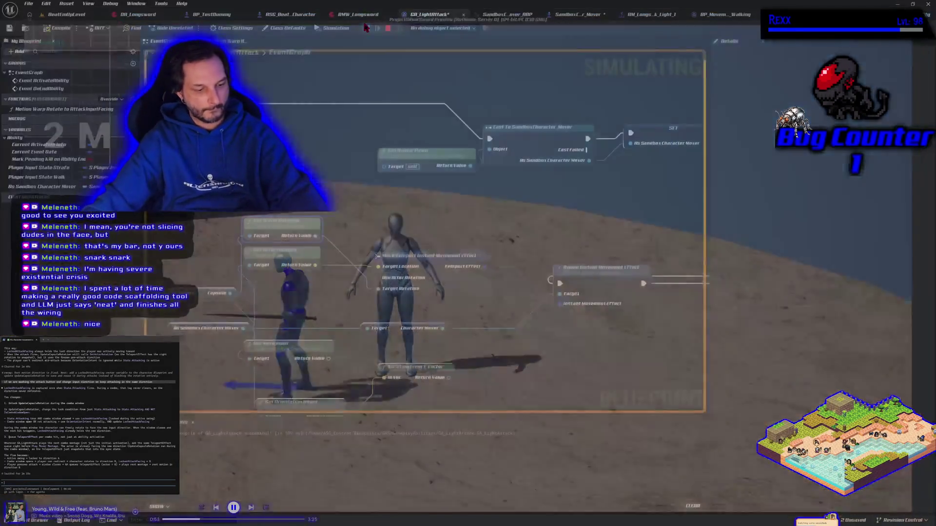
Step: Add a Get Locked Attack Facing node off the As Sandbox Character Mover reference
scroll(446, 224, down, 1)
mouse_move(445, 223)
mouse_down()
mouse_move(234, 258)
mouse_move(584, 251)
mouse_move(447, 228)
mouse_up()
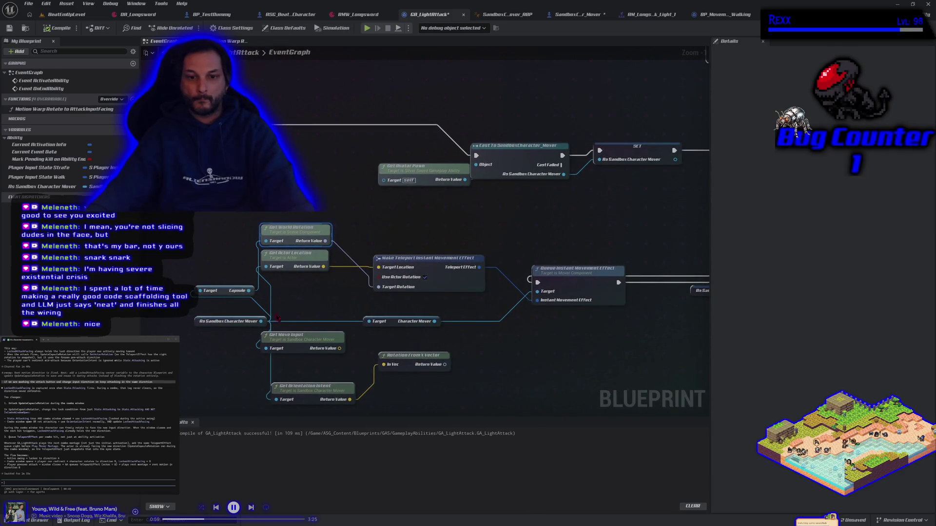
mouse_move(261, 322)
mouse_down()
mouse_move(317, 316)
mouse_move(286, 315)
mouse_up()
text(fwr)
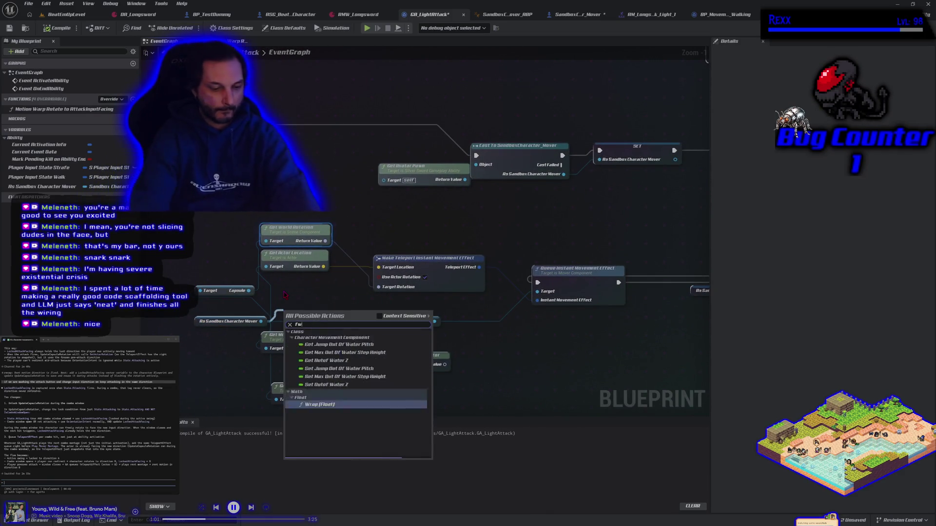
key(BackSpace)
key(BackSpace)
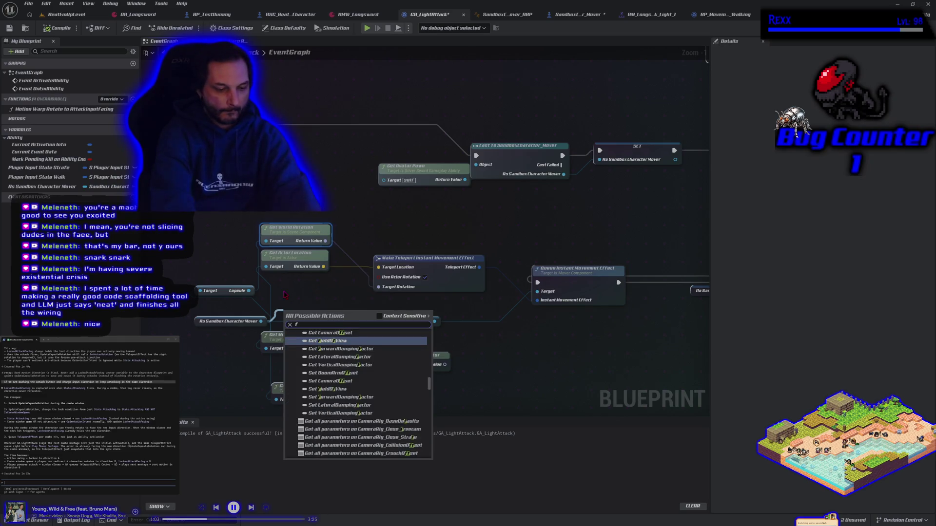
text(et)
key(BackSpace)
key(BackSpace)
key(BackSpace)
text(get facing)
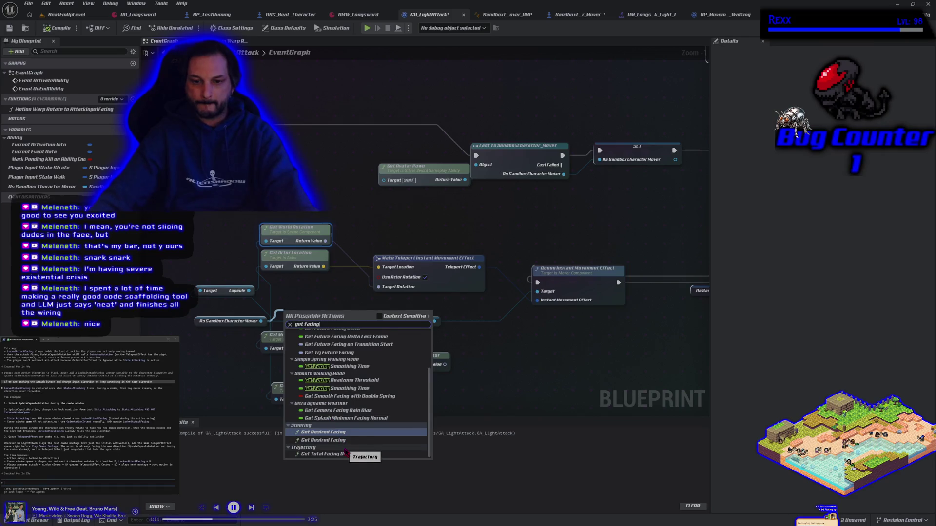
scroll(346, 450, up, 2)
click(327, 362)
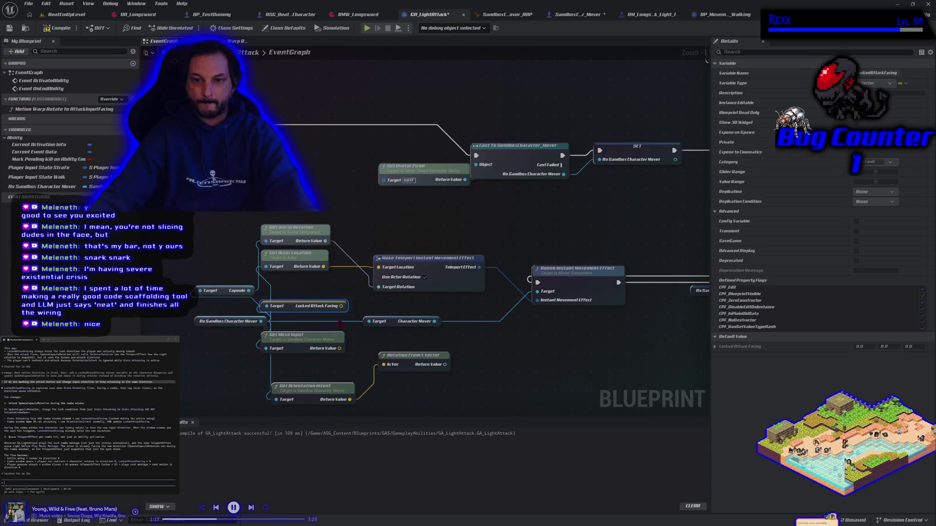
Step: Convert Locked Attack Facing through Rotation From X Vector into Target Rotation, then launch Play
drag(342, 306, 379, 287)
drag(429, 301, 351, 284)
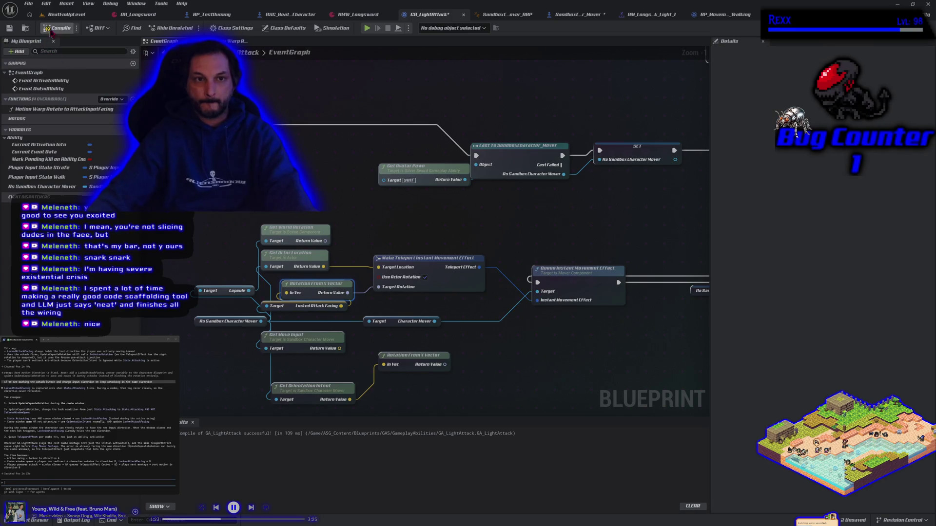
click(367, 28)
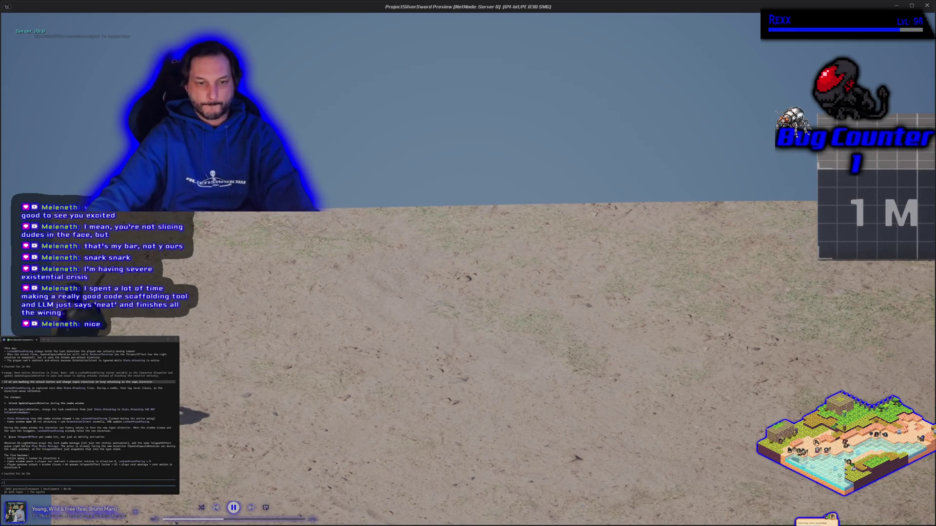
Step: Run left and right and attack toward the training dummy to check locked facing, then end play
key(w)
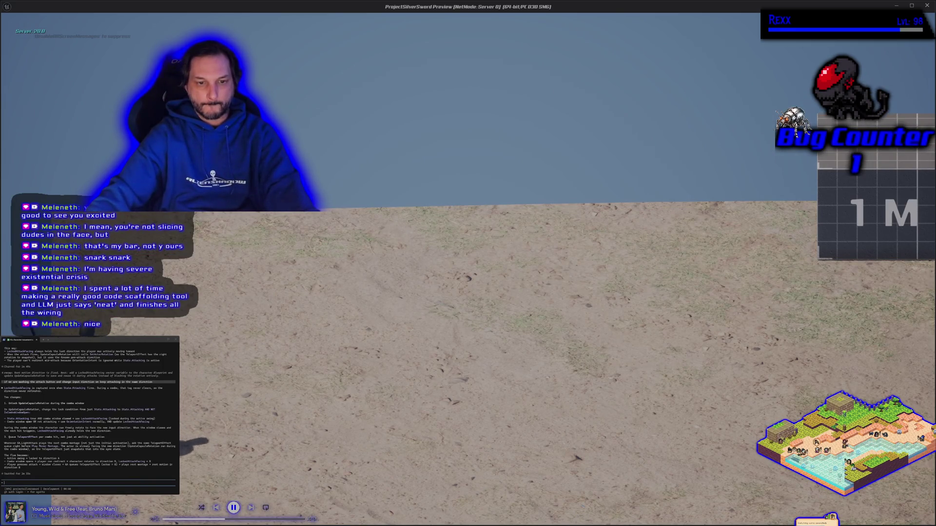
key(d)
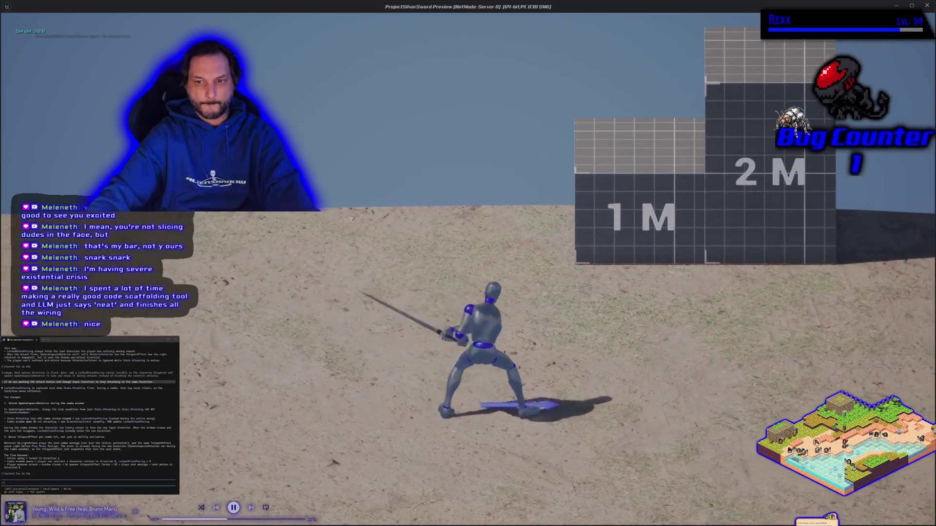
key(d)
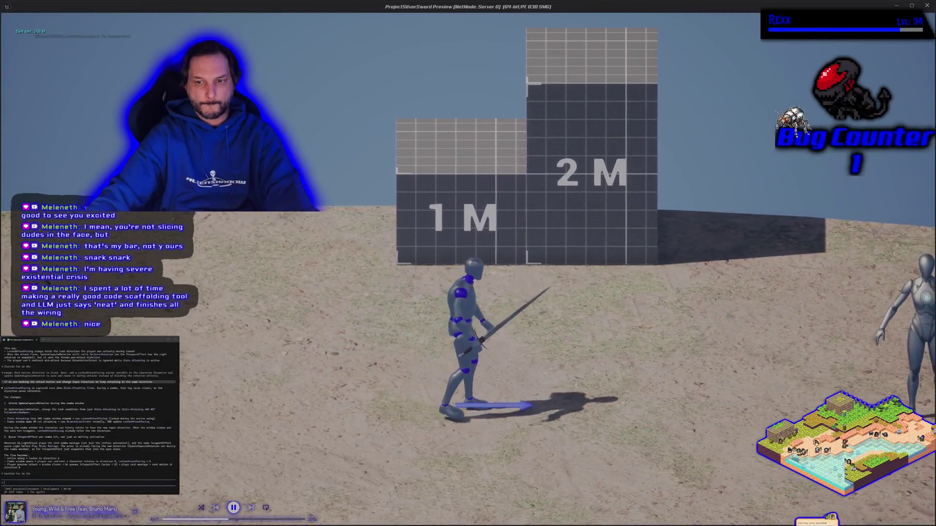
key(a)
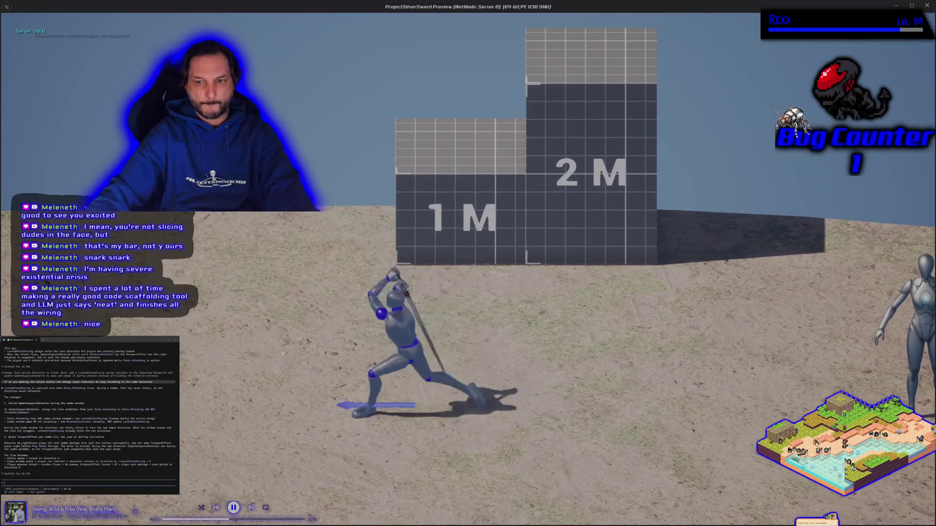
key(a)
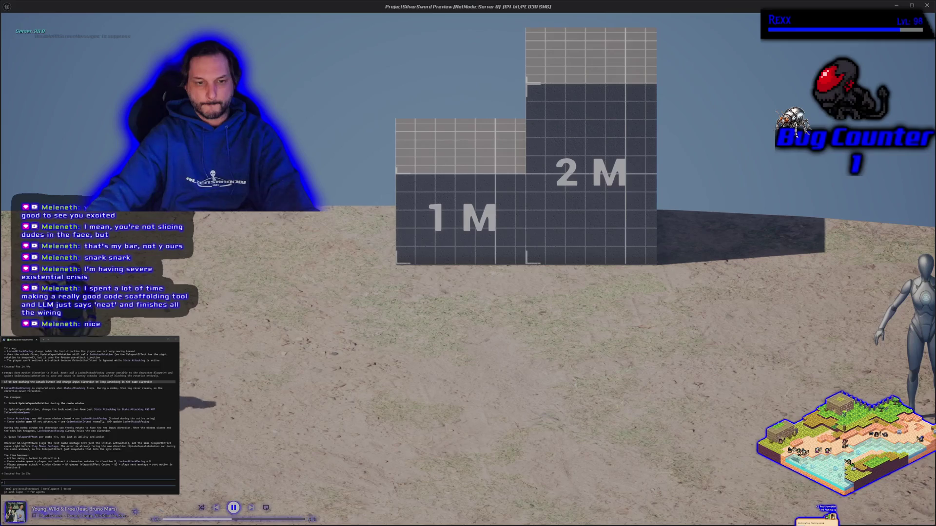
key(d)
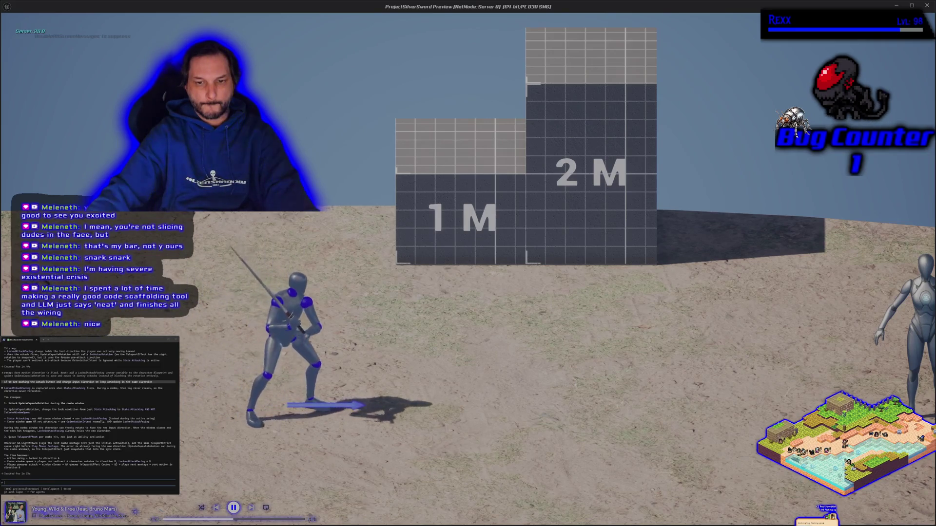
key(a)
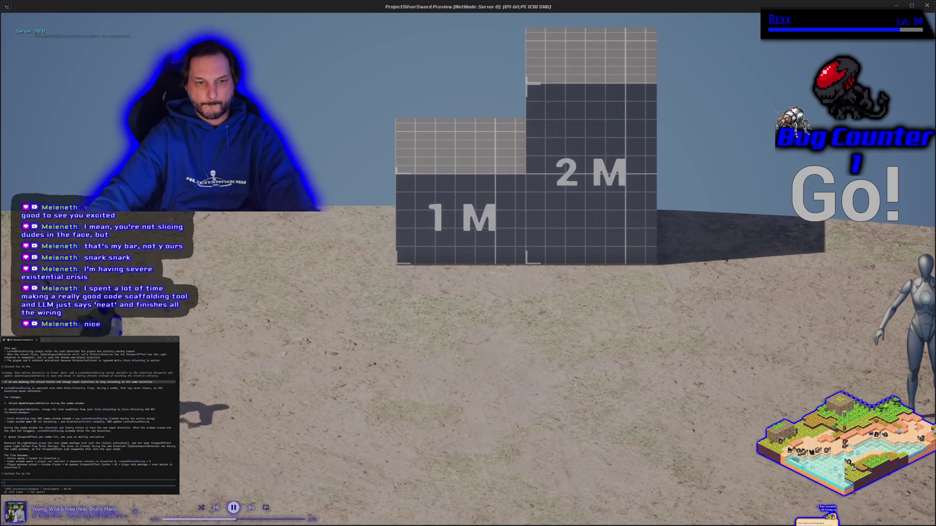
key(d)
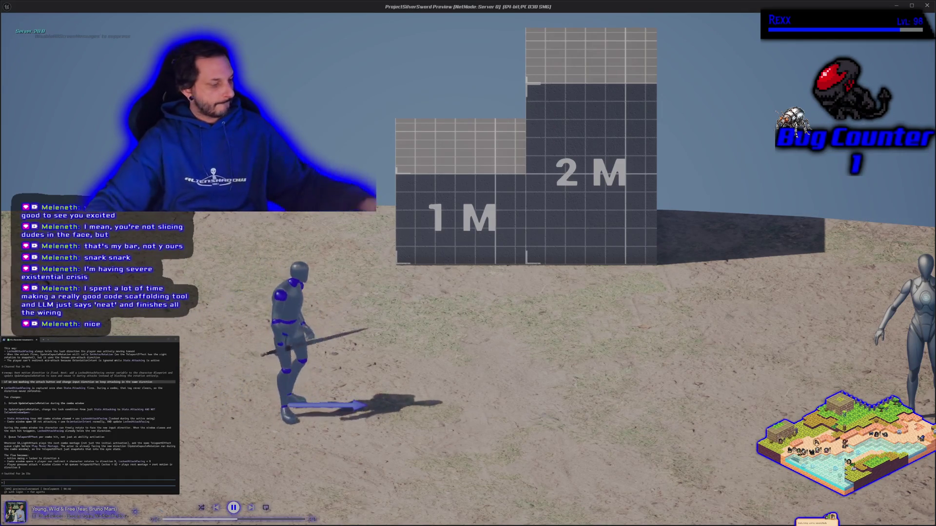
key(a)
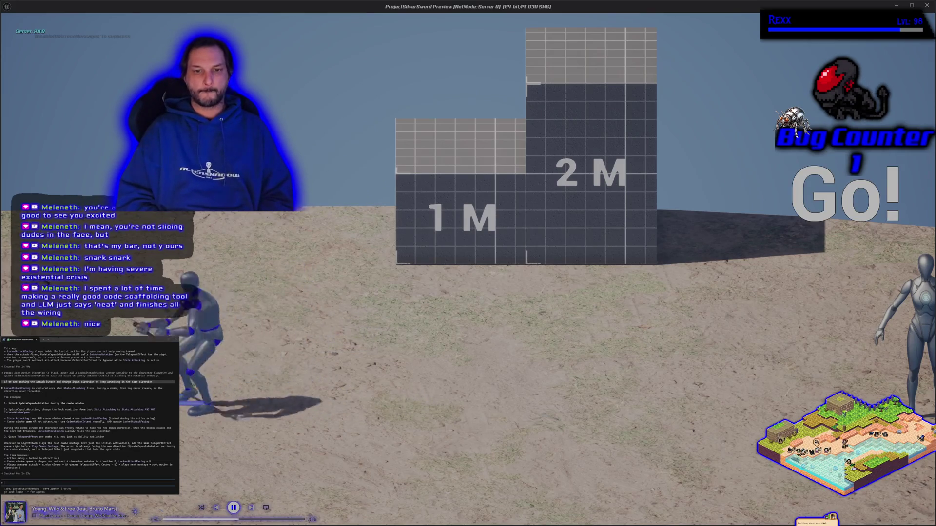
key(a)
key(d)
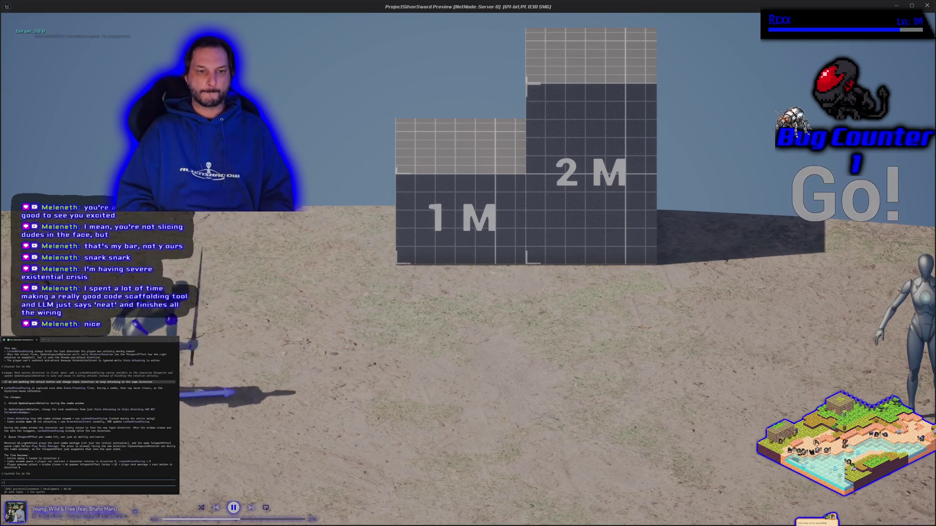
key(d)
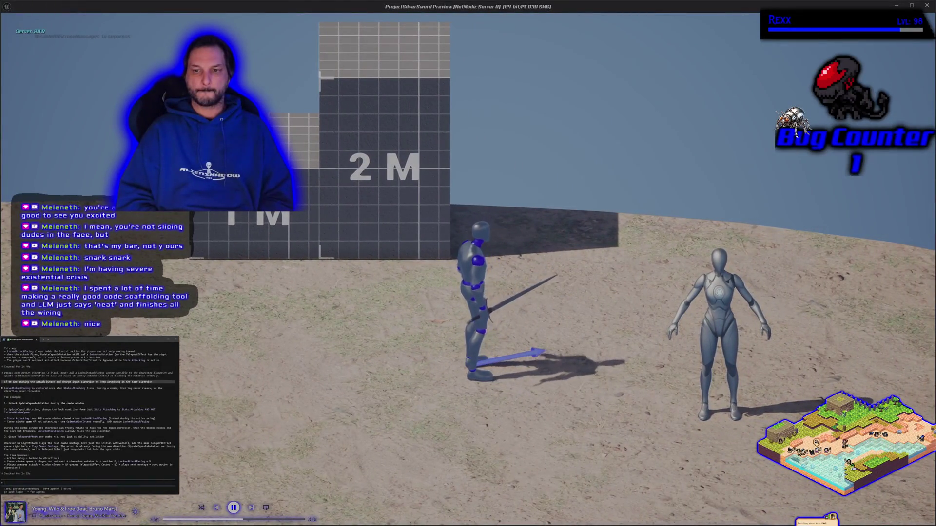
click(468, 263)
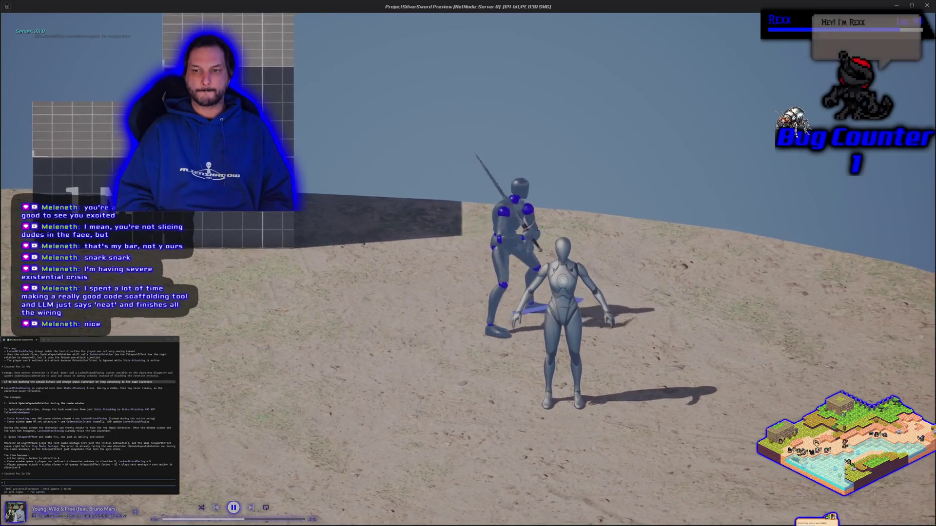
key(a)
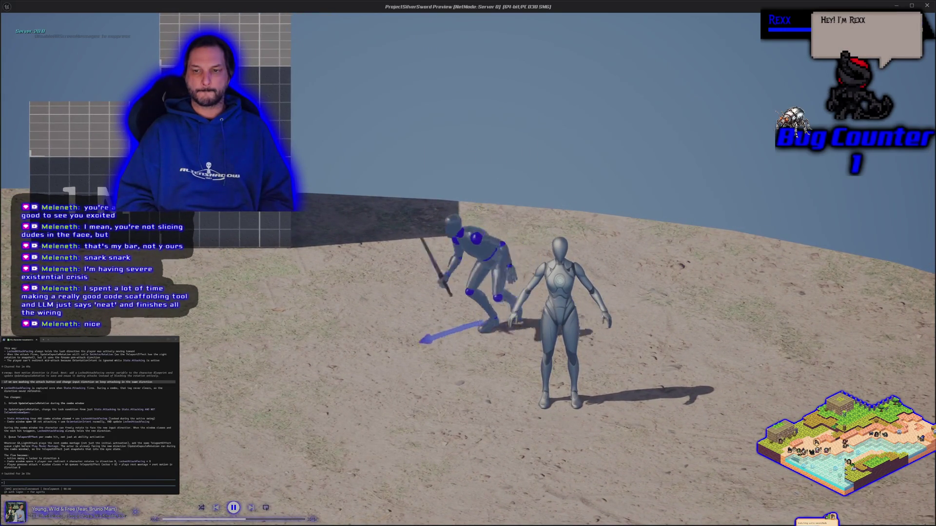
key(a)
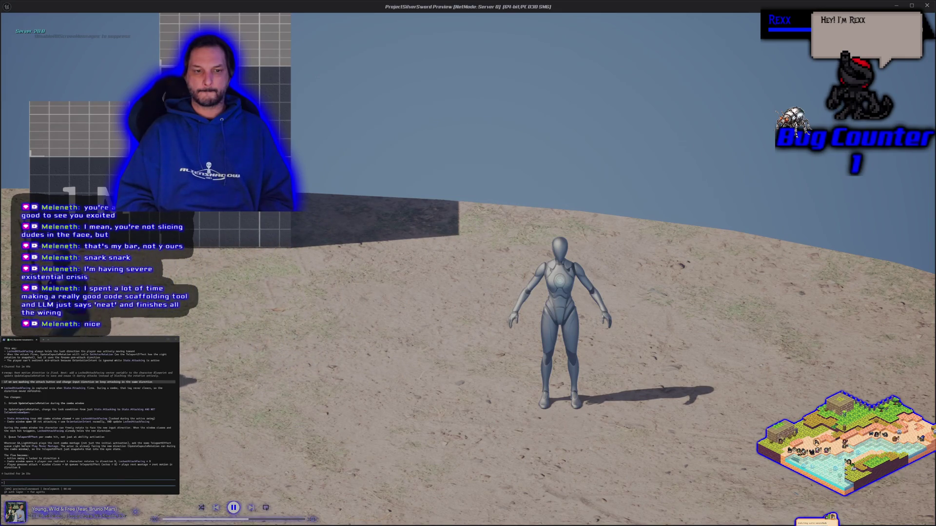
key(d)
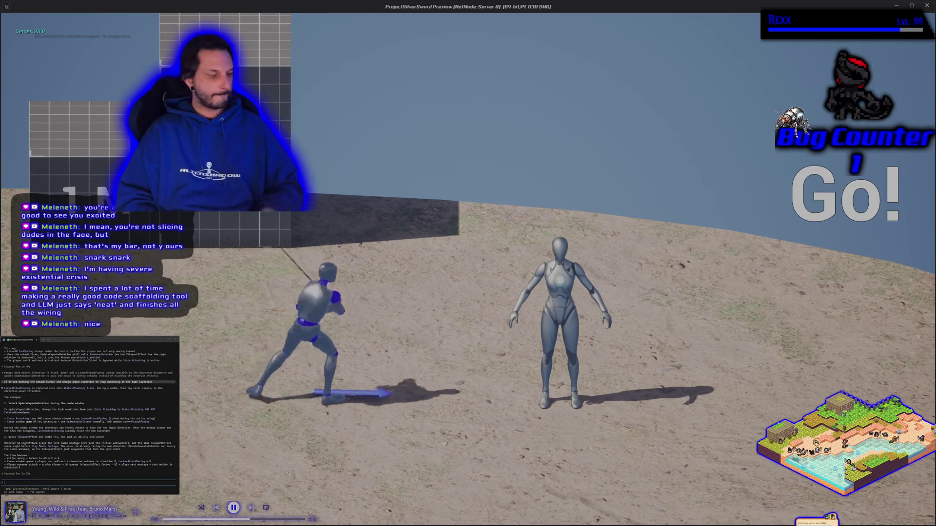
key(Escape)
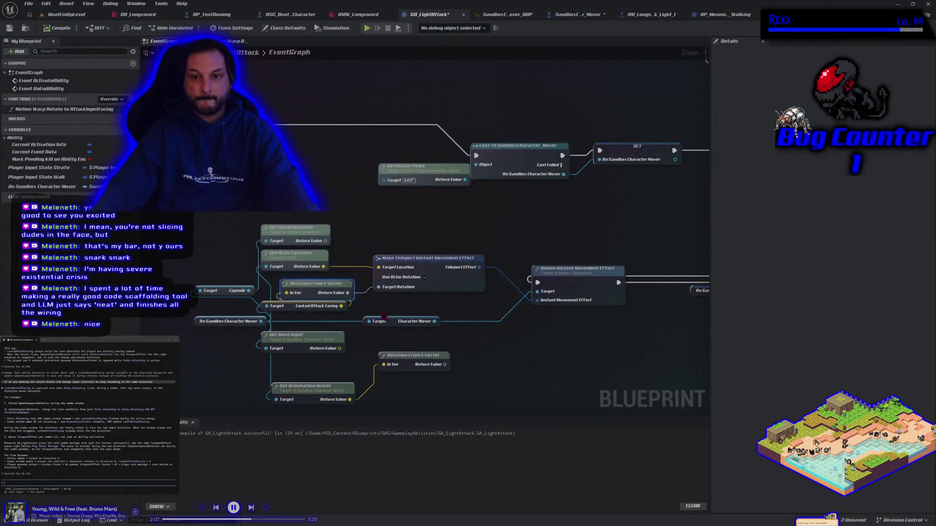
Step: Route the Sequence exec through a new Delay Until Next Frame node into Queue Instant Movement Effect
drag(509, 352, 299, 339)
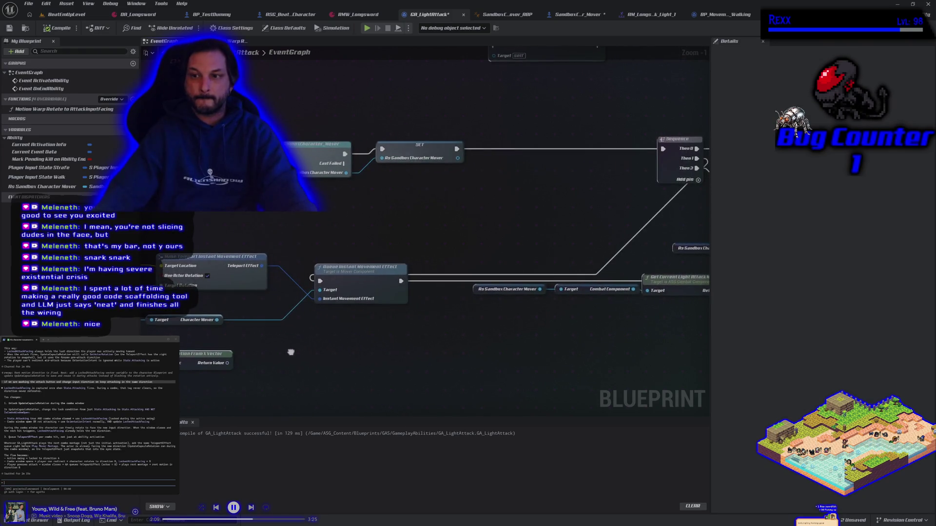
right_click(321, 227)
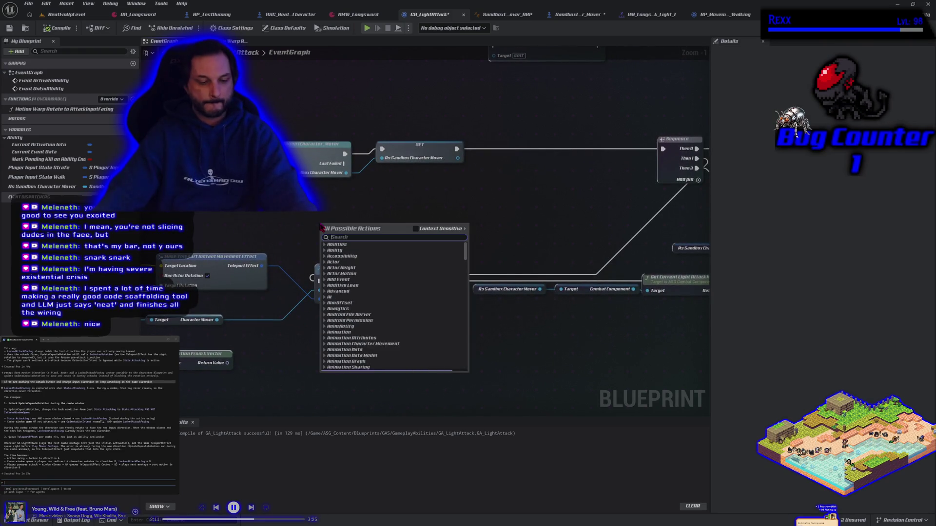
text(delay next frame)
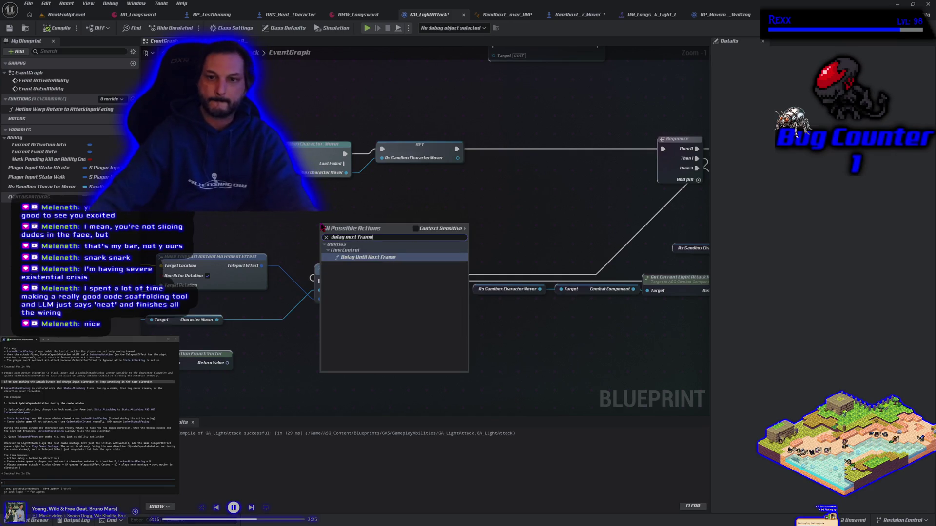
click(391, 258)
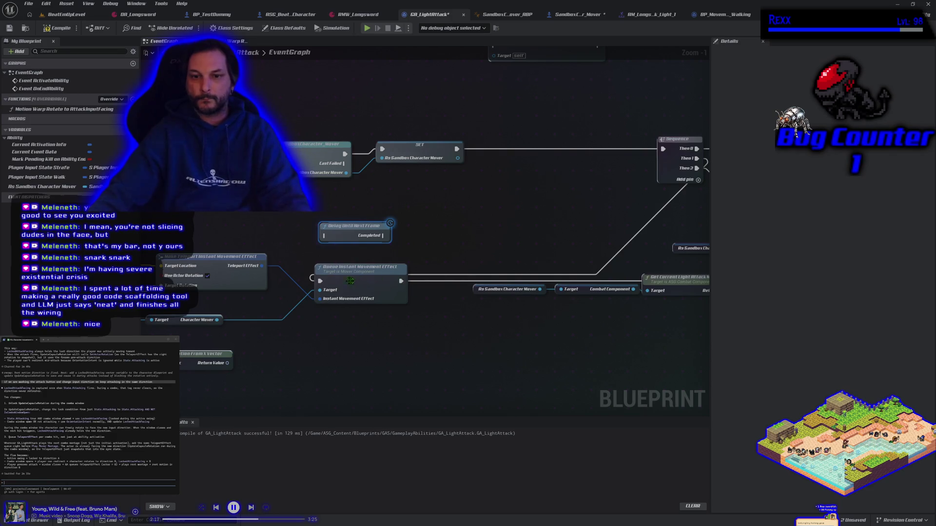
mouse_move(321, 280)
mouse_down()
mouse_move(324, 234)
mouse_move(345, 238)
mouse_move(319, 282)
mouse_up()
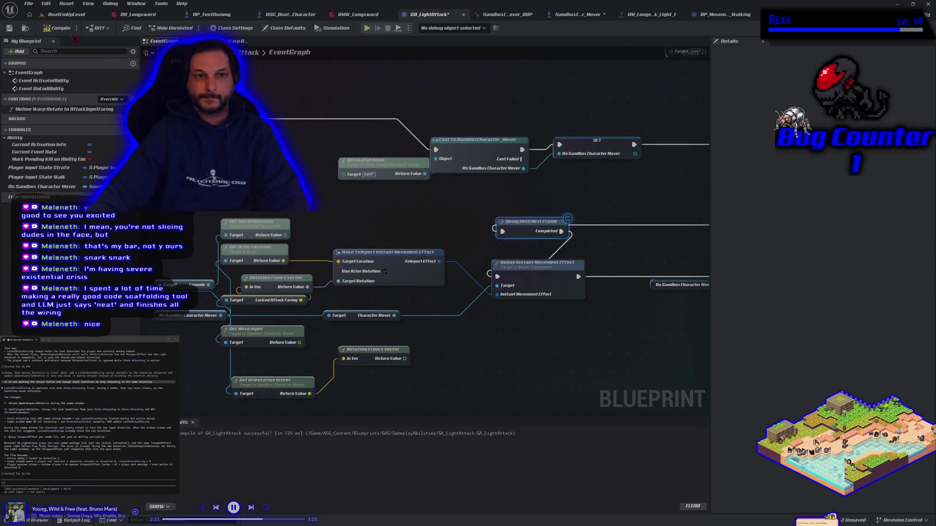
Step: Play-test the light attack while running left and right, then stop the game
click(367, 29)
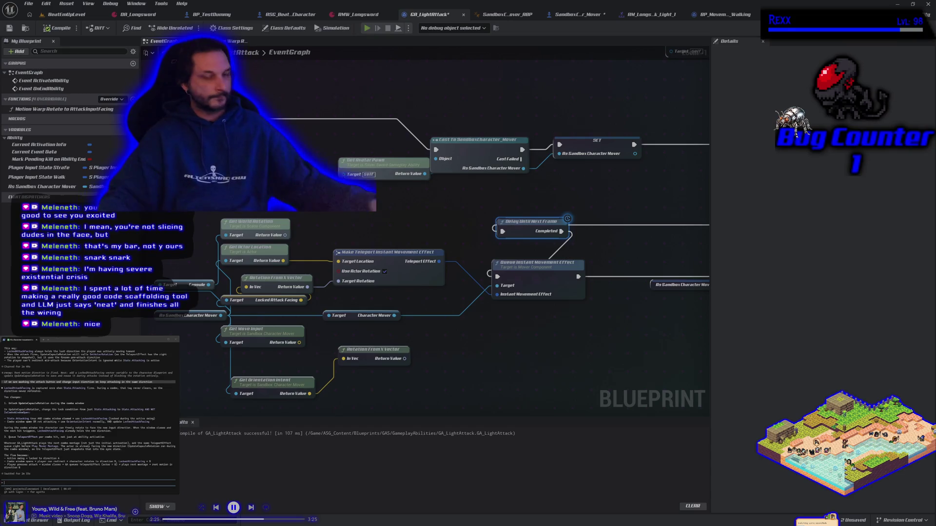
key(a)
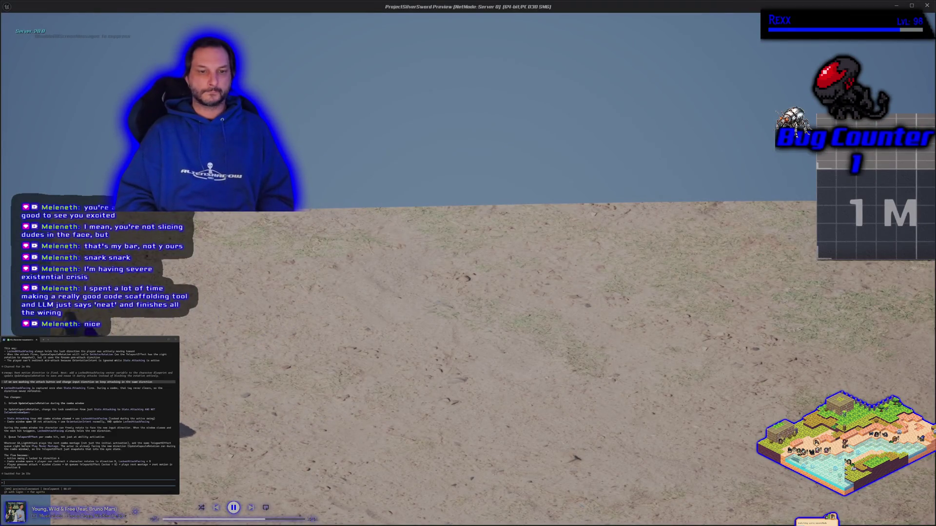
key(a)
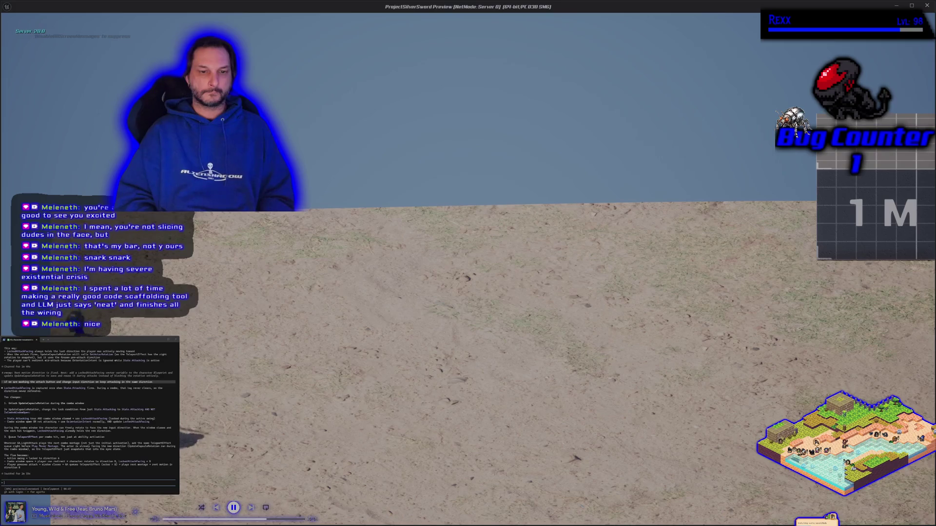
key(w)
key(d)
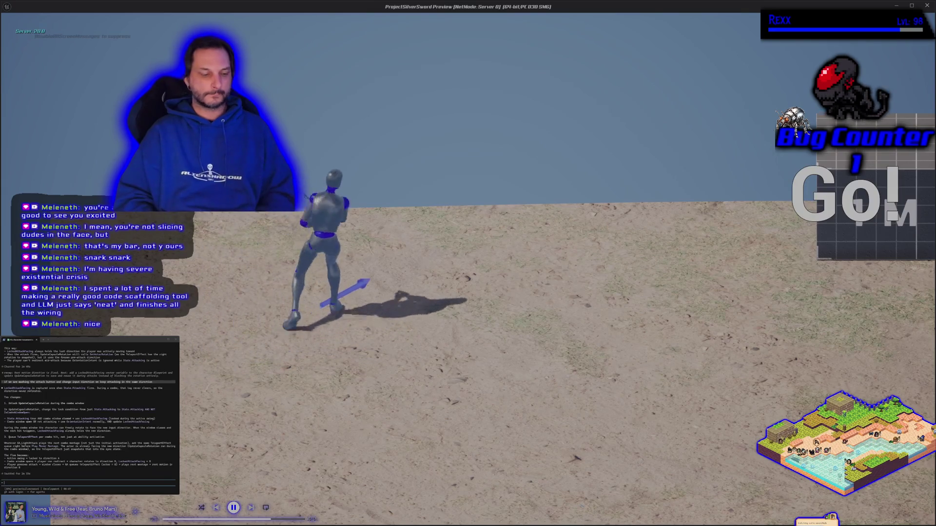
key(Escape)
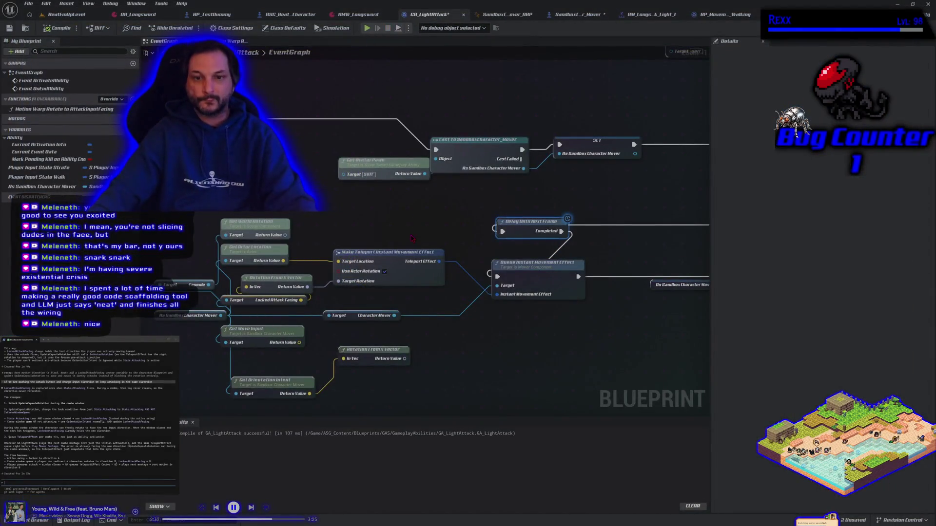
Step: Replace the locked attack-facing rotation nodes with a Get Last Movement Input Vector node feeding Target Rotation
drag(256, 310, 293, 281)
key(Delete)
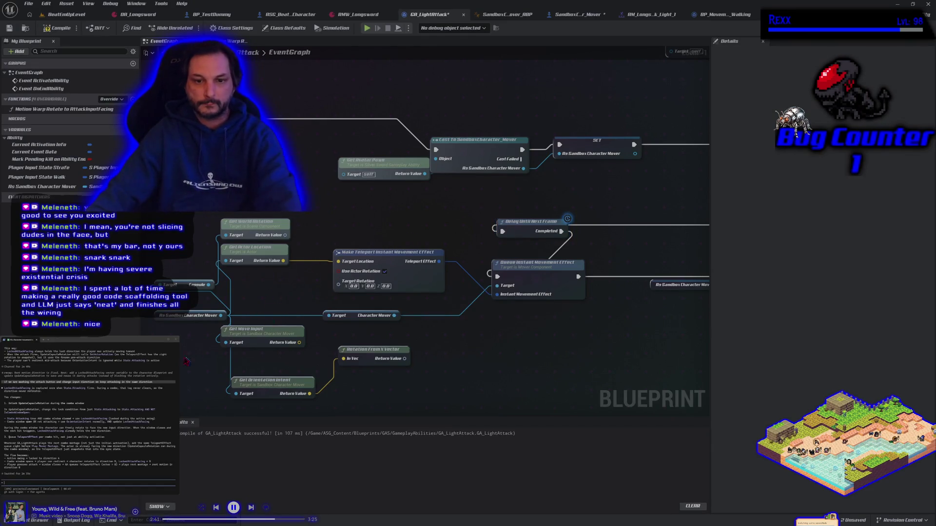
right_click(168, 317)
text(g)
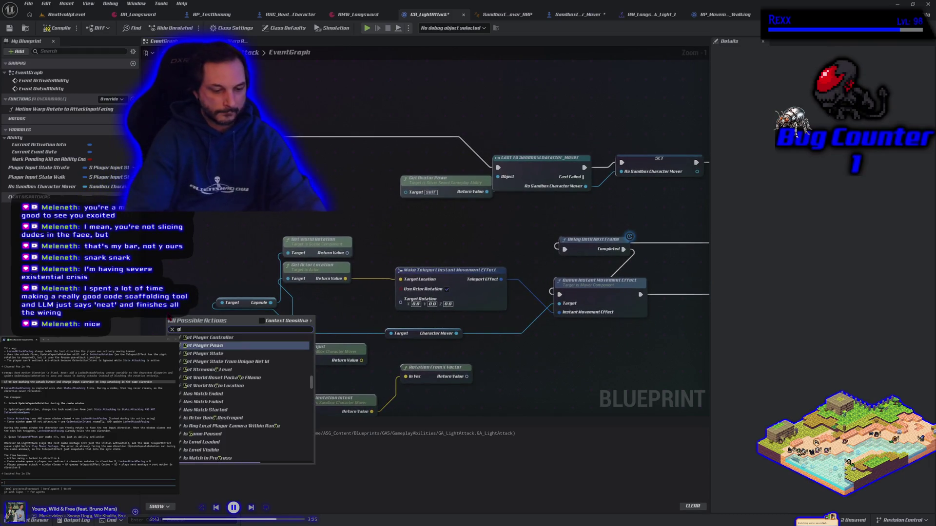
text(et last movement)
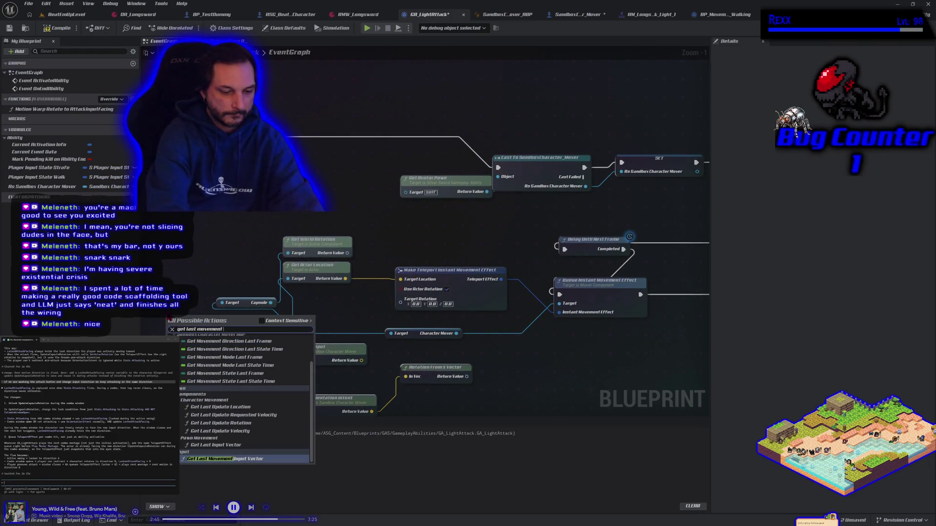
text( input)
key(Return)
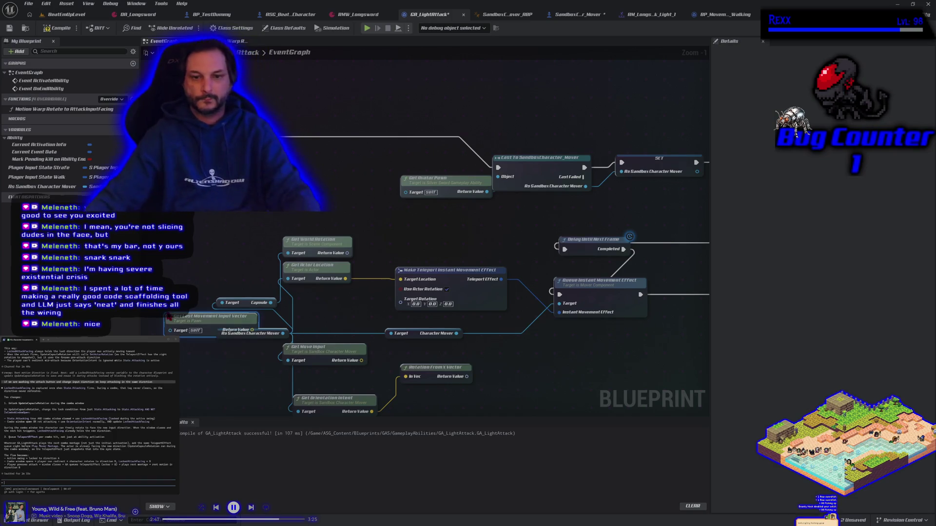
mouse_move(182, 321)
mouse_down()
mouse_move(166, 319)
mouse_move(427, 313)
mouse_move(419, 303)
mouse_up()
Step: Connect the character mover to the movement input node's Target and recompile the ability error-free
click(57, 28)
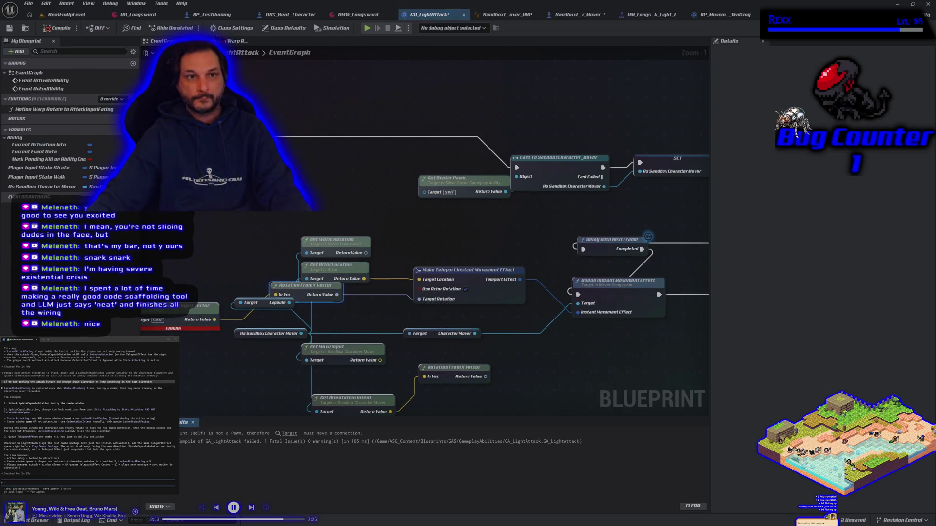
mouse_move(233, 307)
mouse_down()
mouse_move(278, 302)
mouse_move(297, 373)
mouse_up()
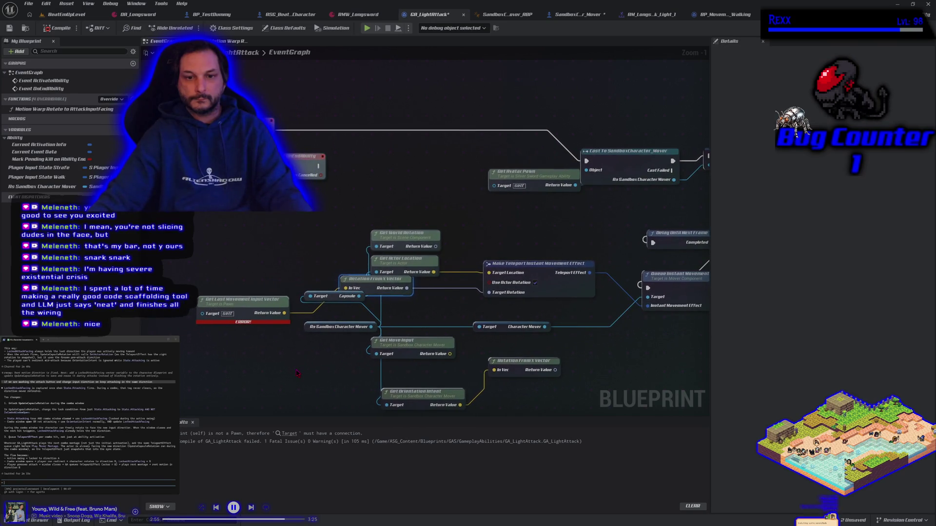
drag(374, 326, 202, 314)
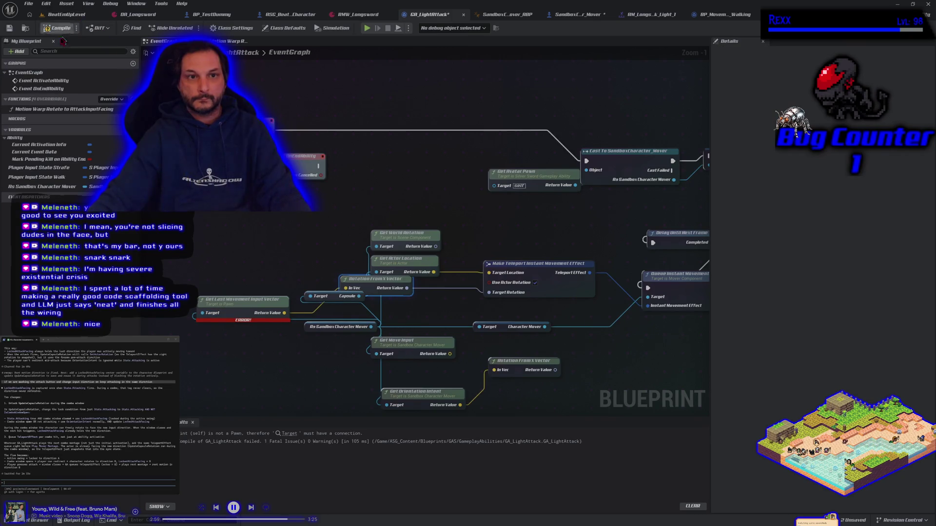
click(54, 29)
Step: Run the character left and right in the test level, swinging the sword in each direction, then stop playing
click(367, 29)
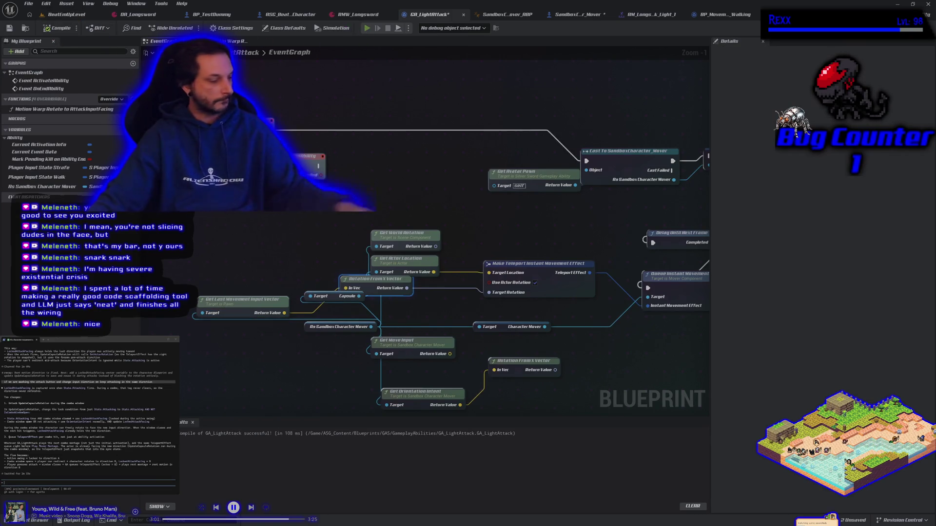
key(a)
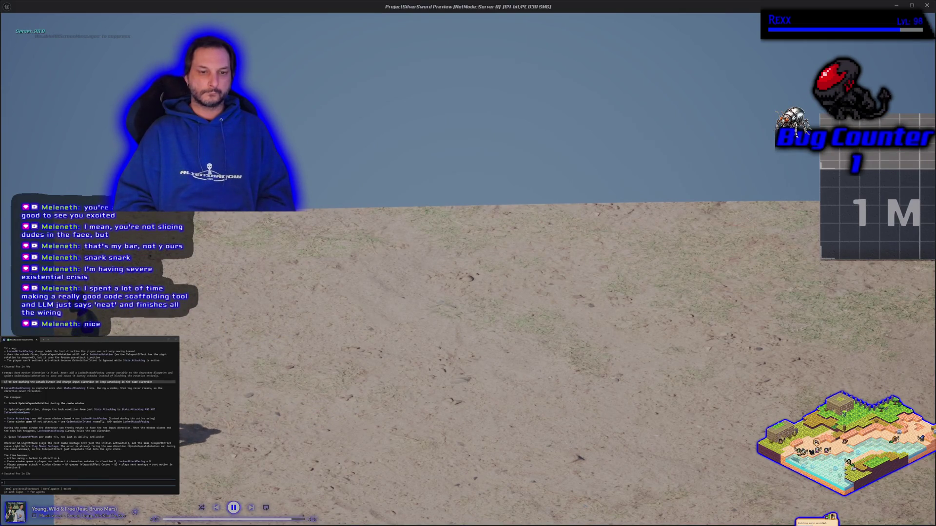
key(s)
key(w)
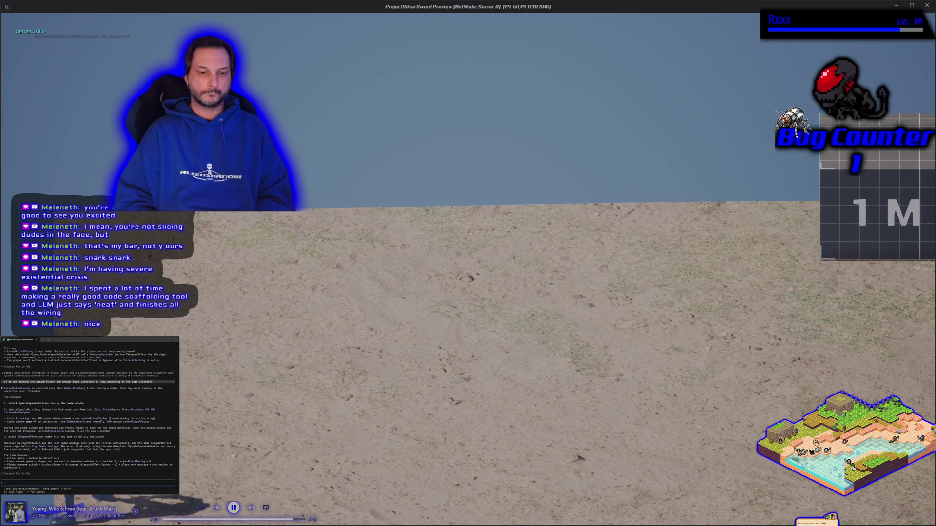
key(d)
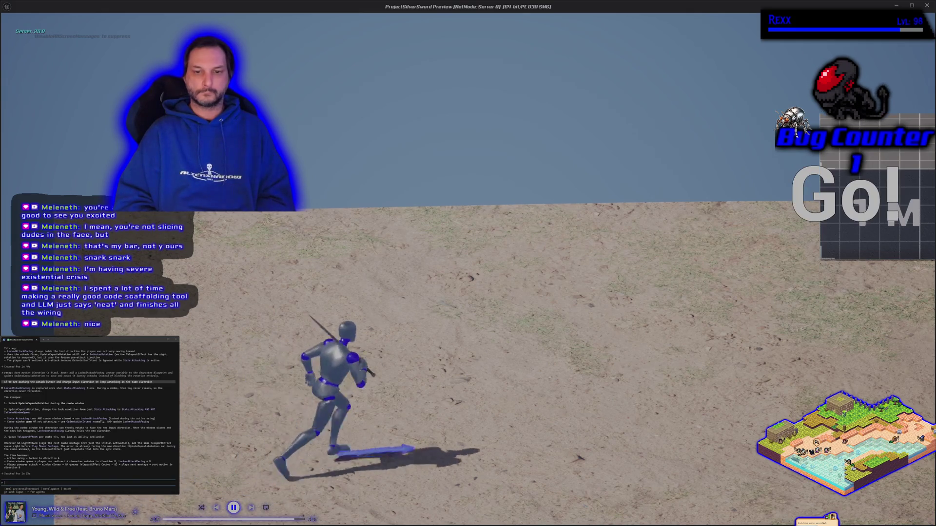
key(a)
key(a)
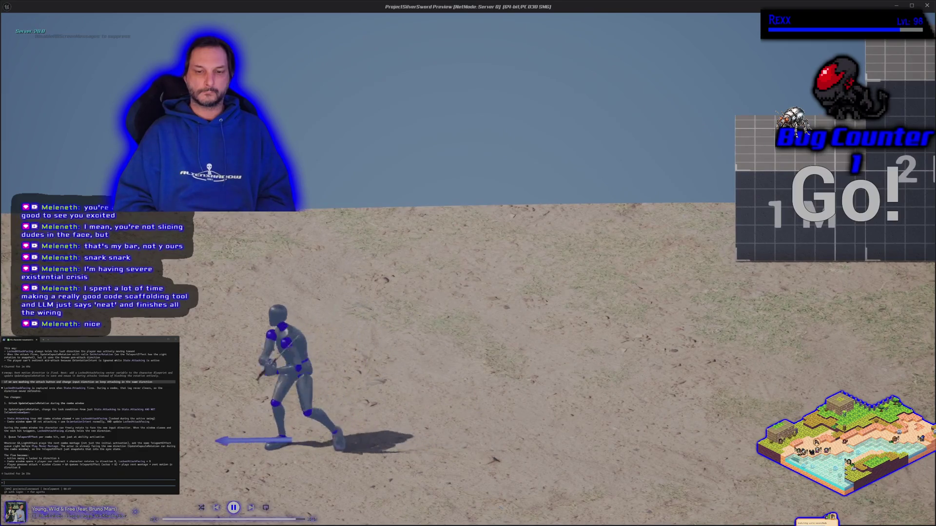
key(a)
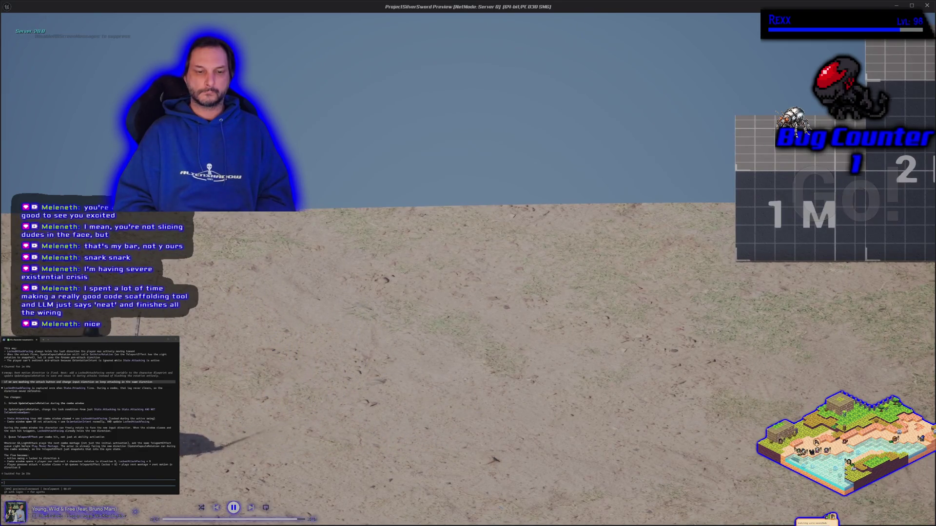
key(d)
key(d)
key(d)
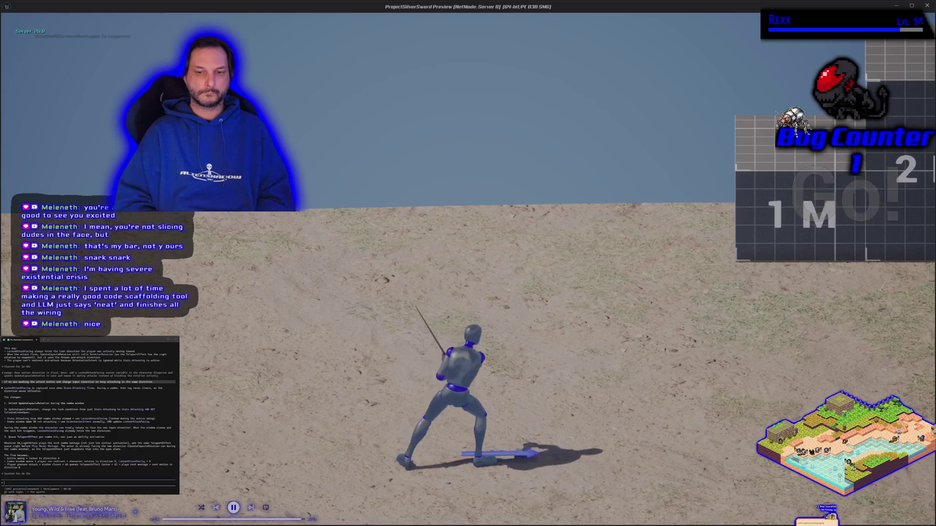
key(d)
key(a)
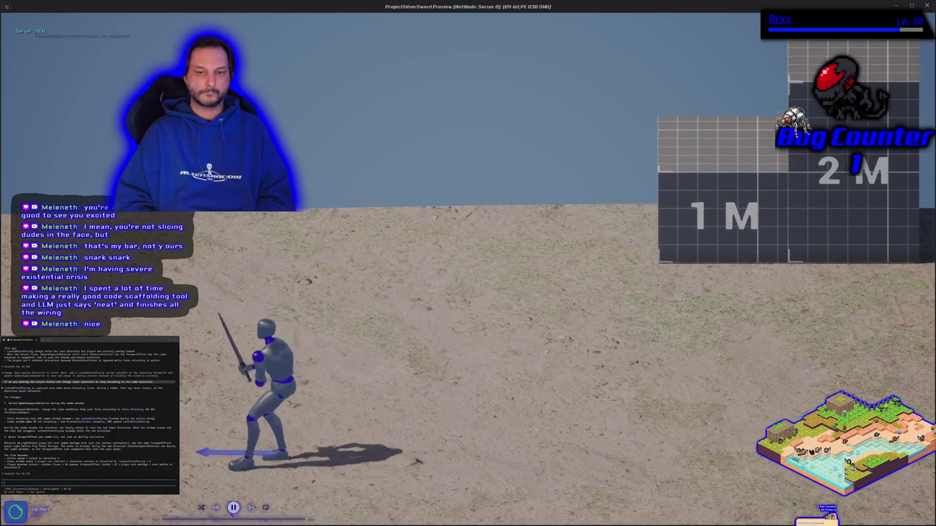
key(d)
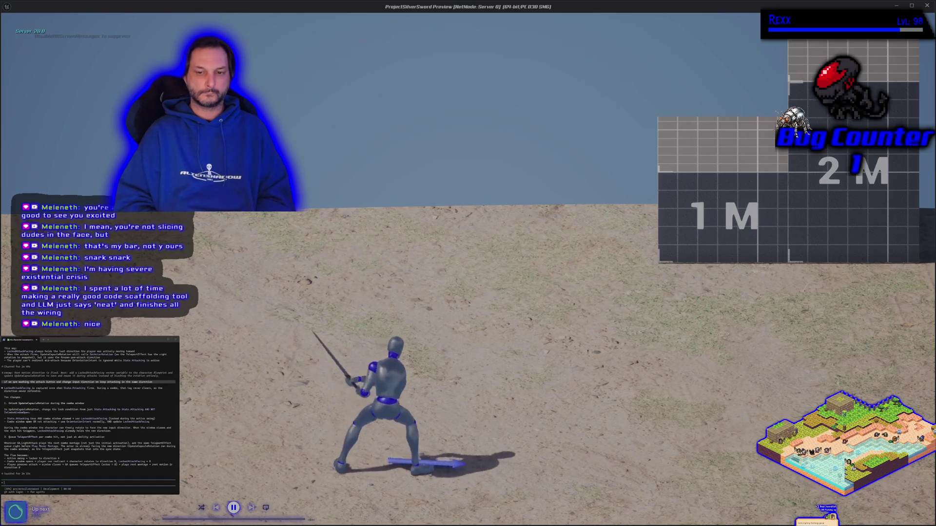
key(a)
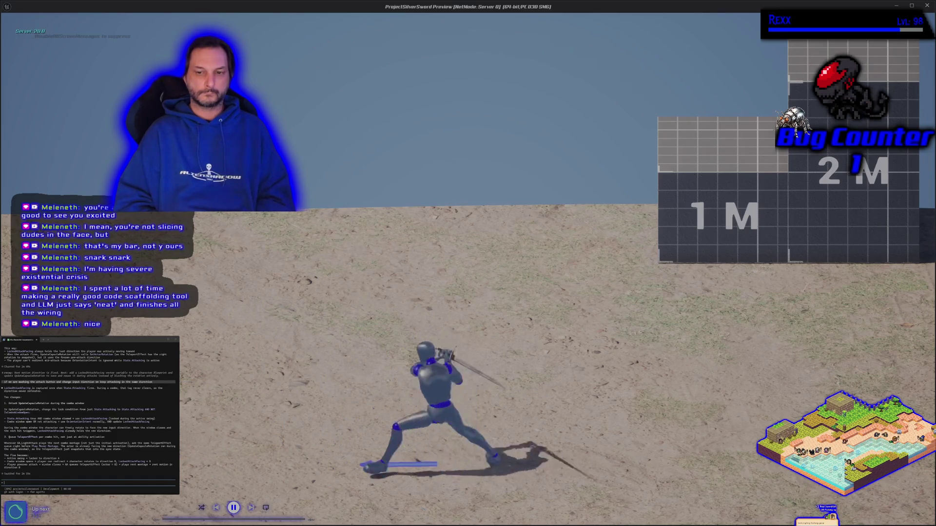
key(a)
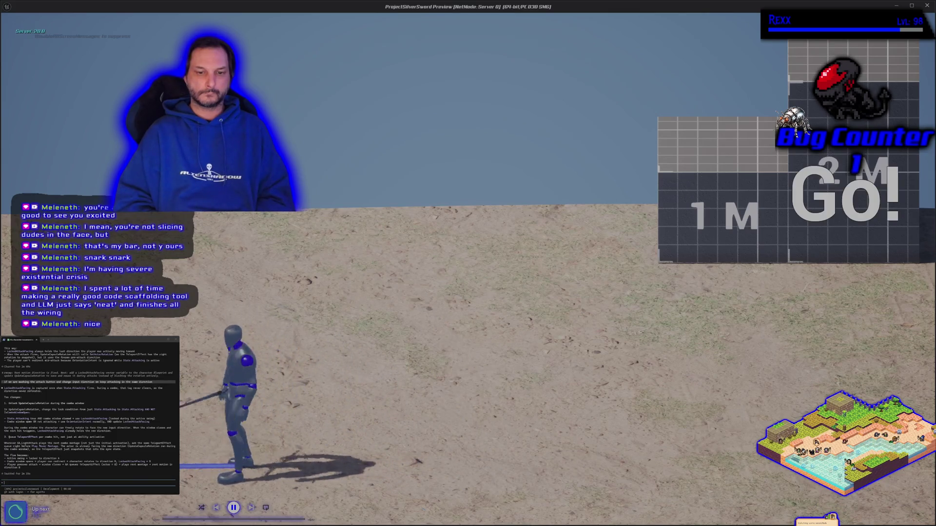
key(a)
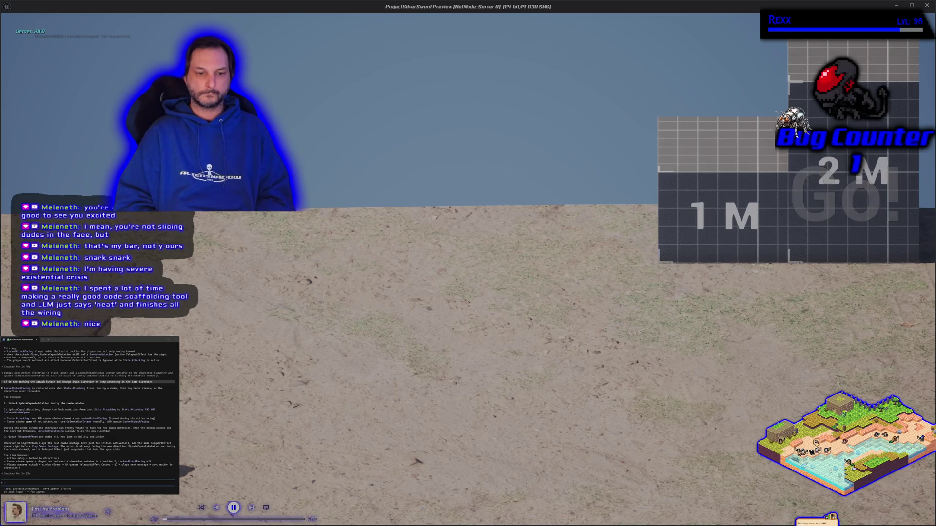
key(d)
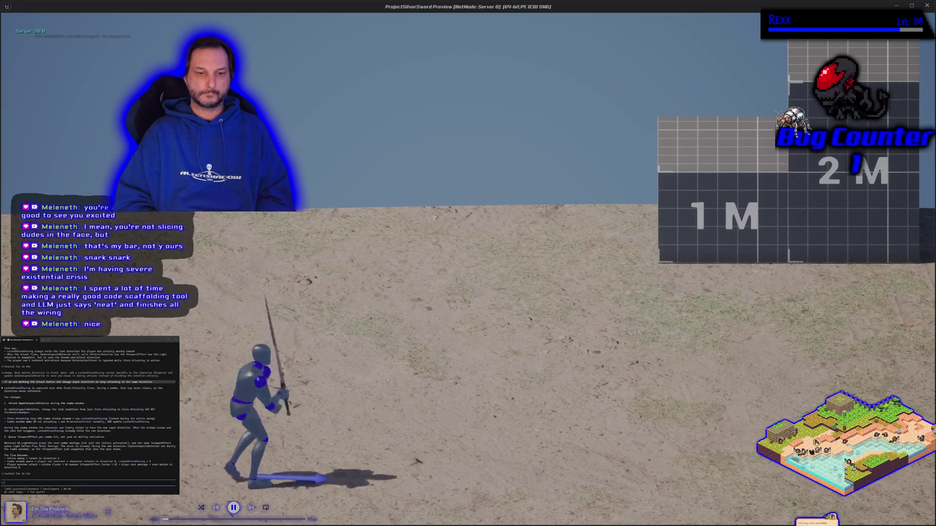
key(d)
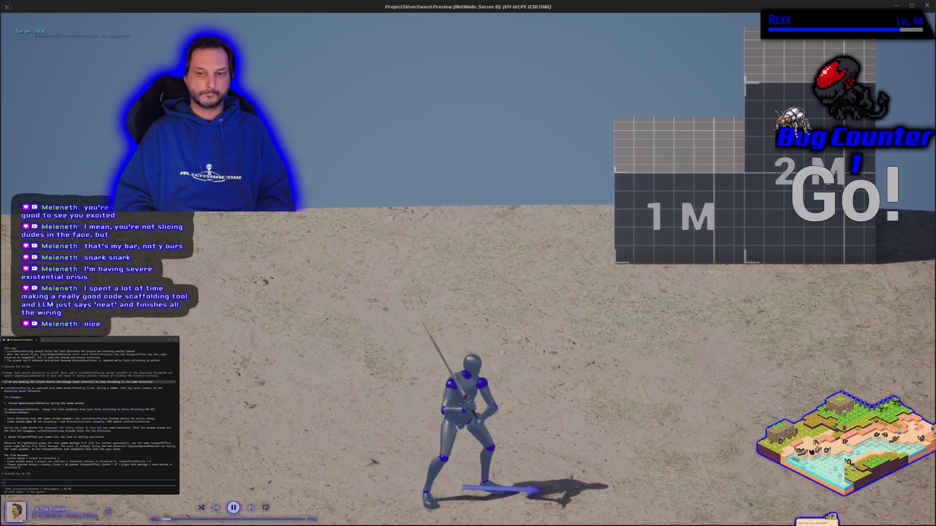
key(a)
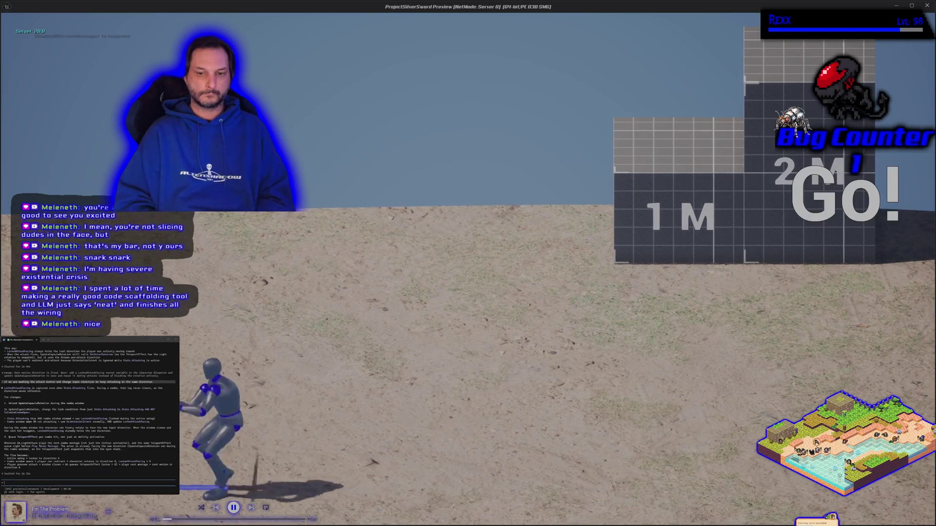
key(d)
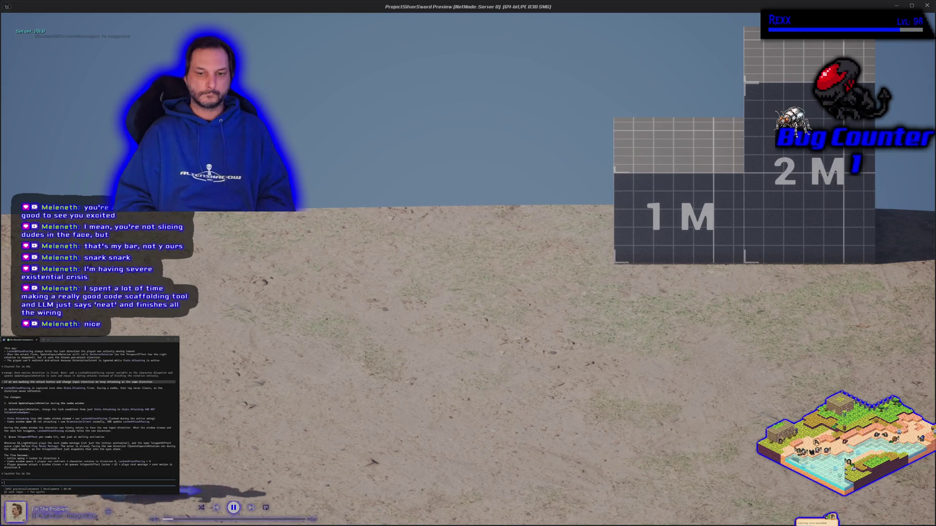
key(a)
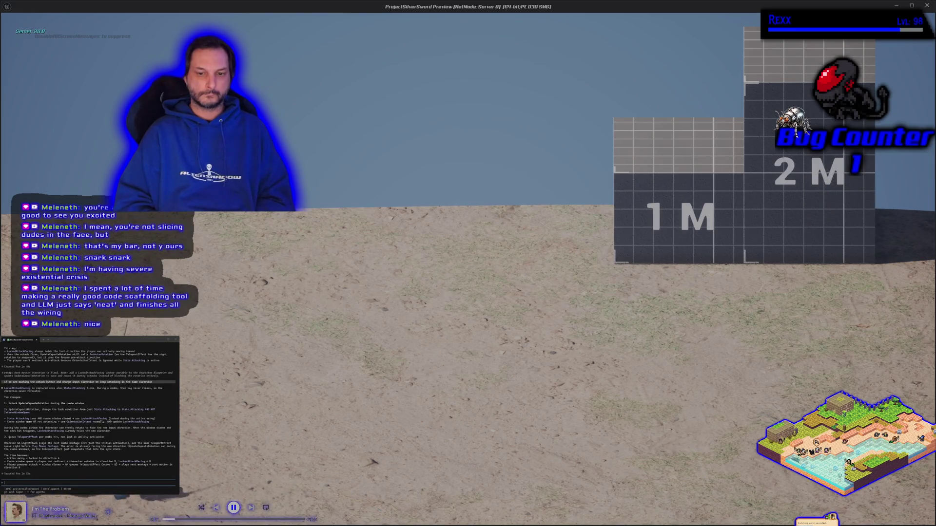
key(s)
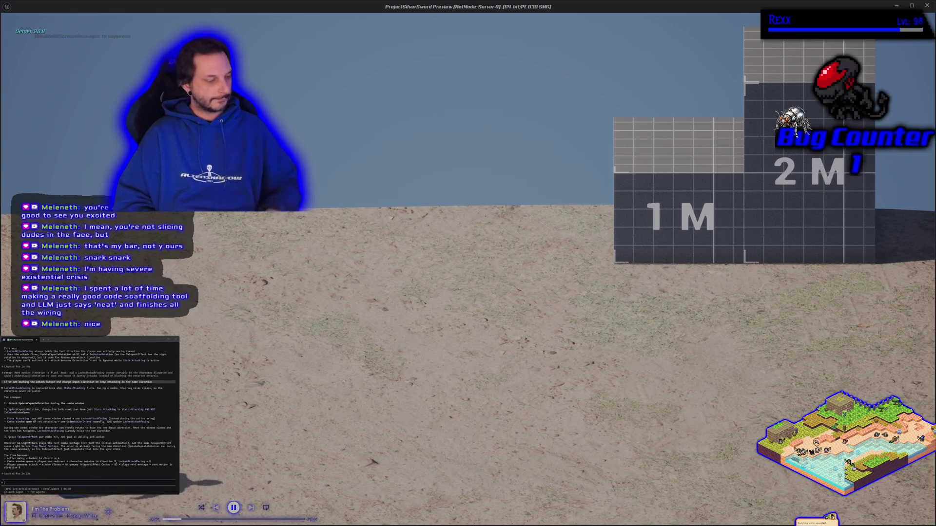
key(Escape)
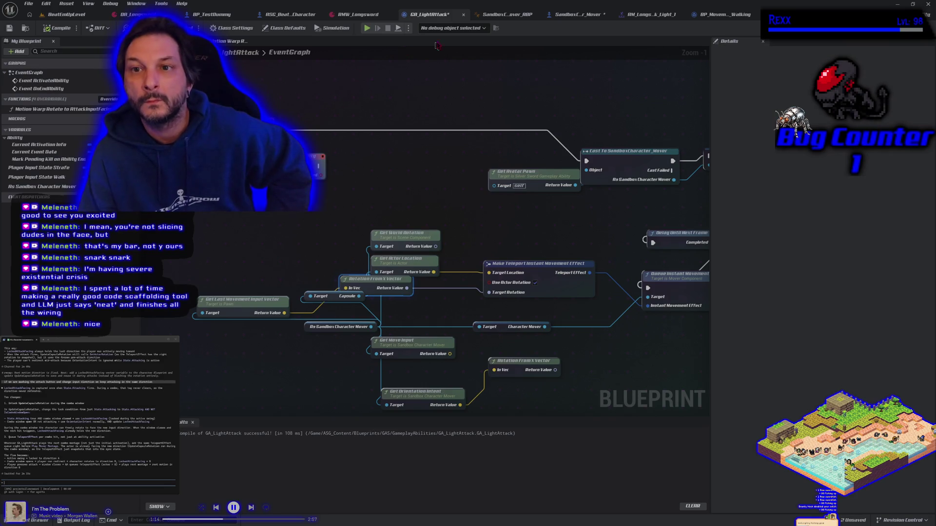
Step: Switch to SandboxCharacter_Mover's UpdateCapsuleRotation graph
click(578, 14)
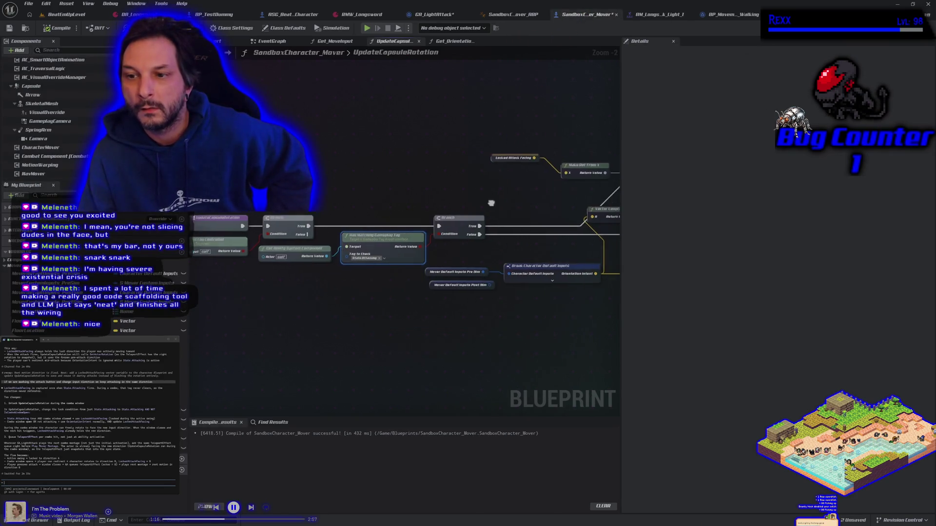
Step: Wire the Locked Attack Facing value into the Branch condition
drag(494, 202, 328, 209)
scroll(341, 215, down, 2)
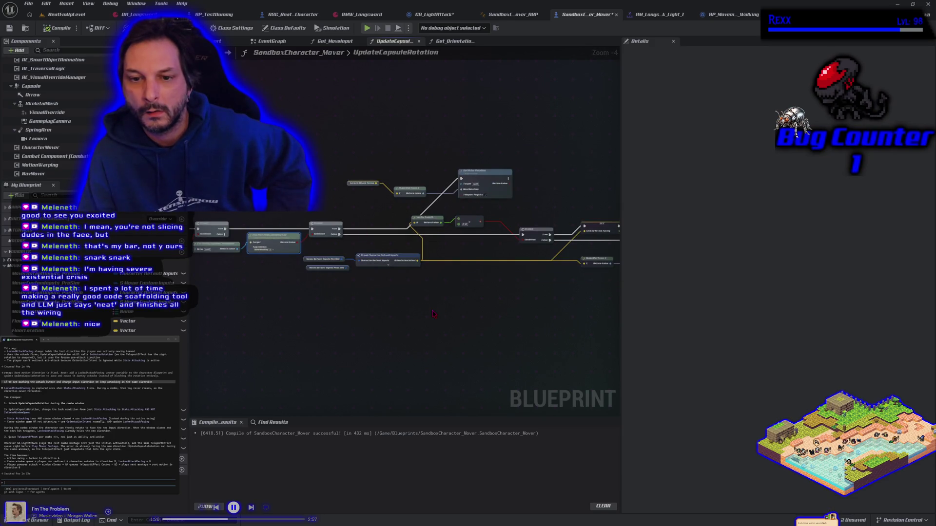
drag(369, 324, 357, 306)
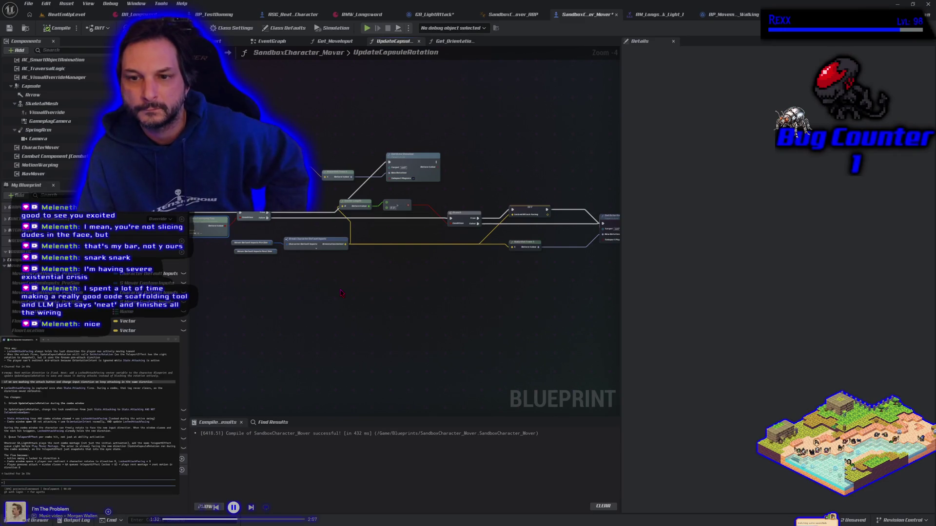
drag(39, 312, 323, 175)
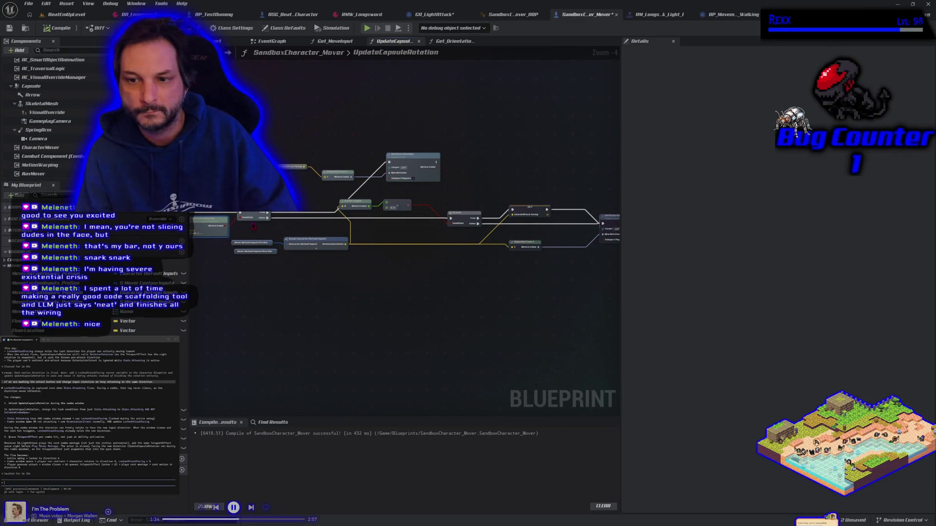
mouse_move(261, 237)
mouse_down()
mouse_move(280, 242)
mouse_move(266, 234)
mouse_up()
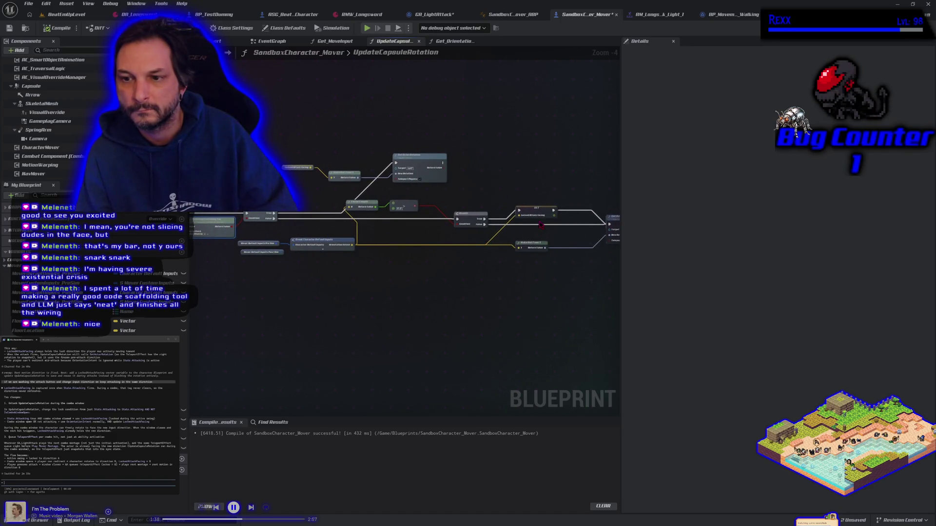
mouse_move(329, 281)
mouse_down()
mouse_move(429, 307)
mouse_move(385, 282)
mouse_up()
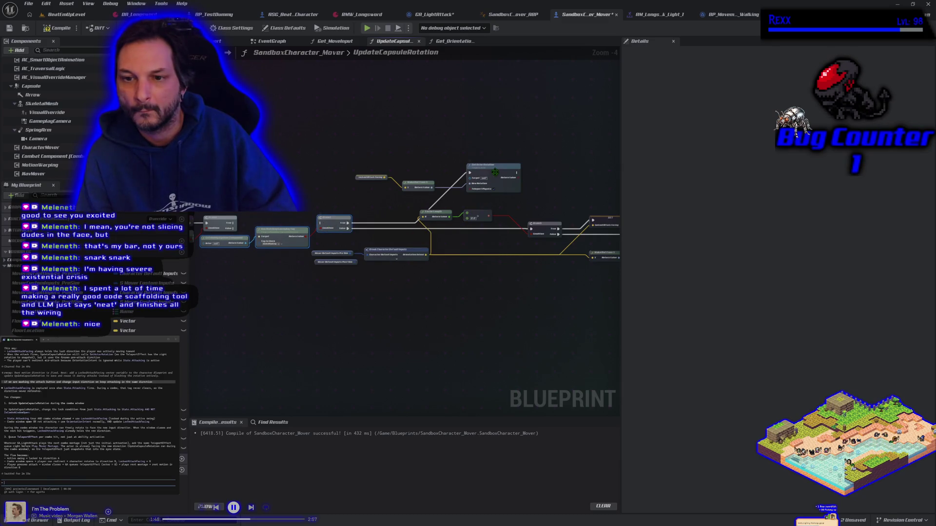
Step: Select the rotation nodes and break the Branch False and SET output exec wires
drag(408, 152, 502, 187)
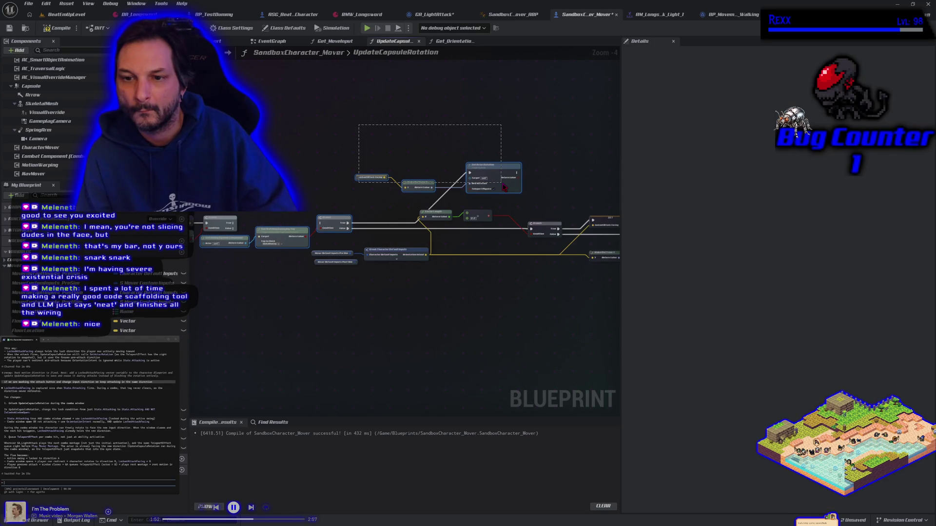
drag(504, 186, 504, 186)
mouse_move(519, 322)
mouse_down()
mouse_move(498, 328)
mouse_move(454, 317)
mouse_move(467, 268)
mouse_up()
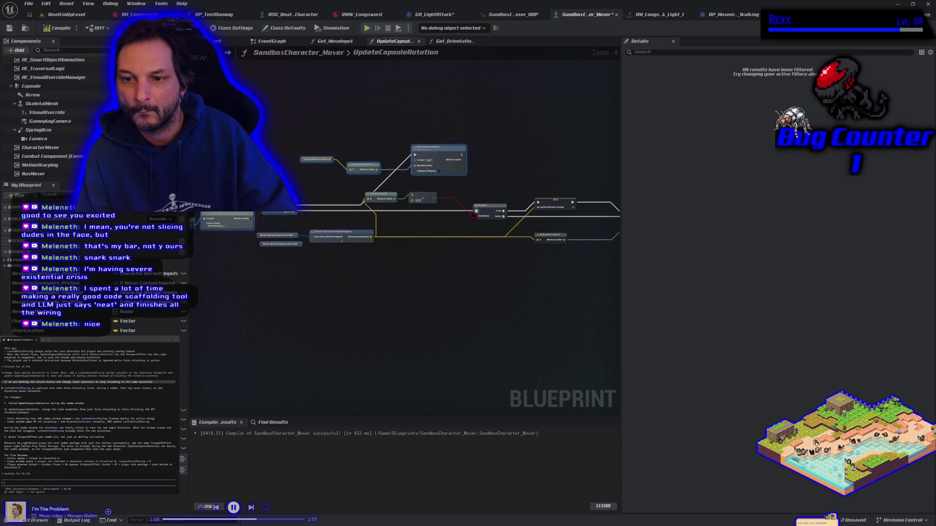
drag(496, 236, 447, 244)
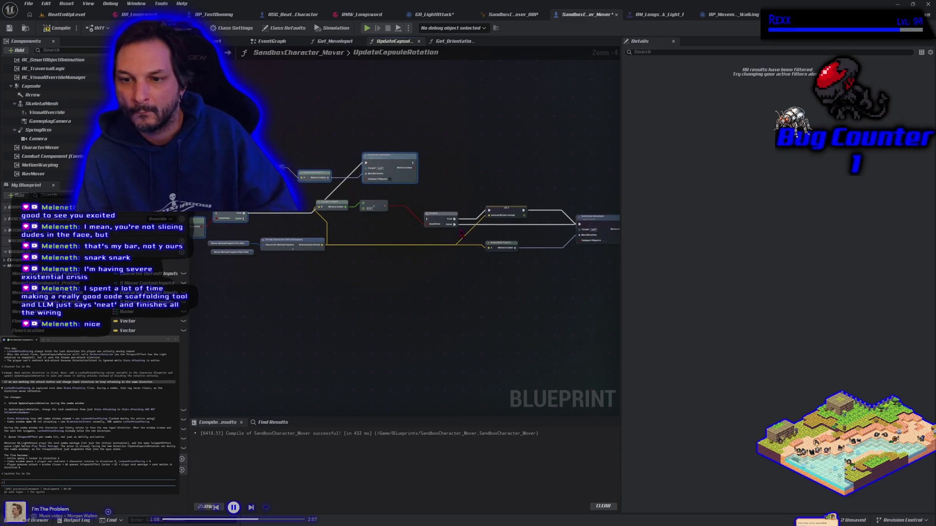
alt+click(456, 225)
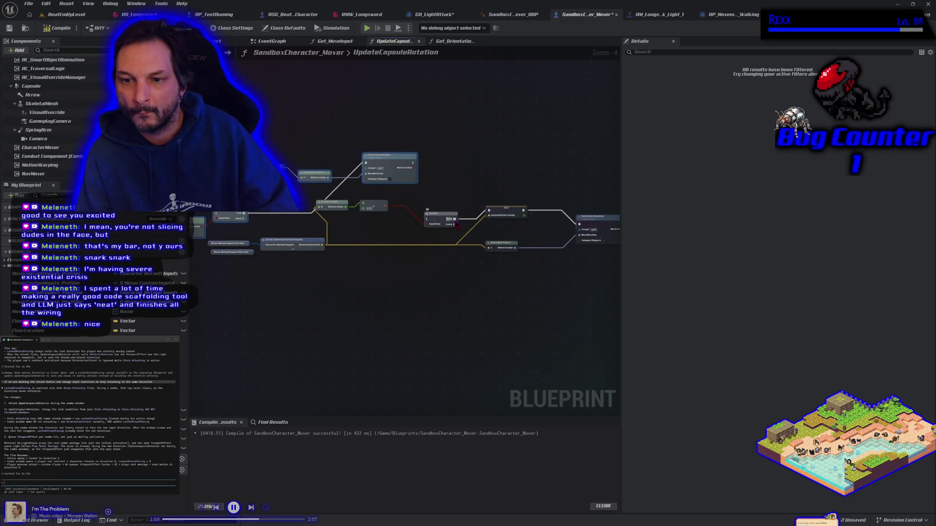
alt+click(522, 211)
Step: Move the Locked Attack Facing group up above the rest of the graph
drag(412, 285, 436, 290)
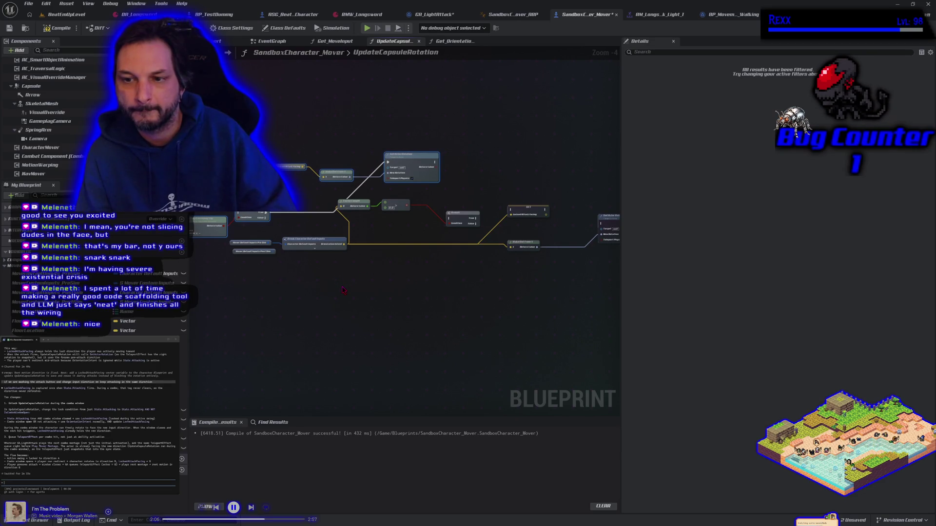
drag(376, 281, 463, 278)
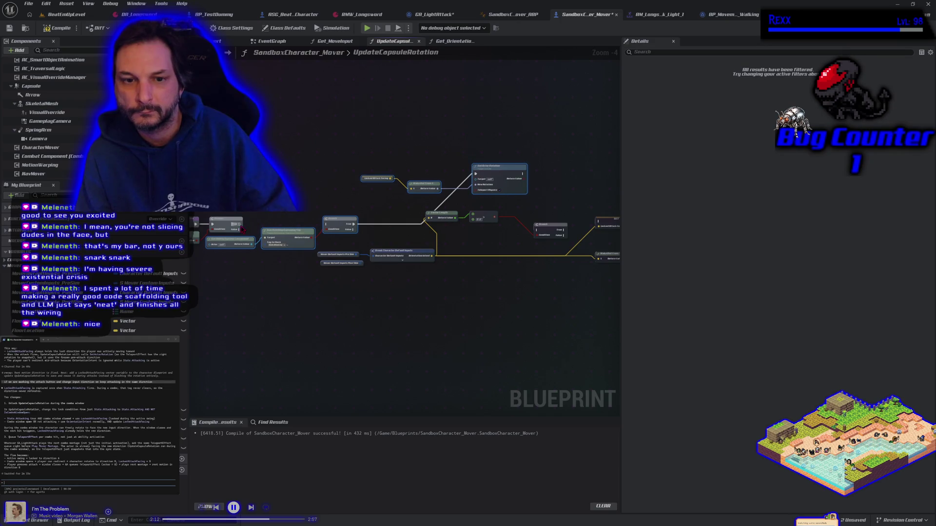
drag(307, 241, 335, 153)
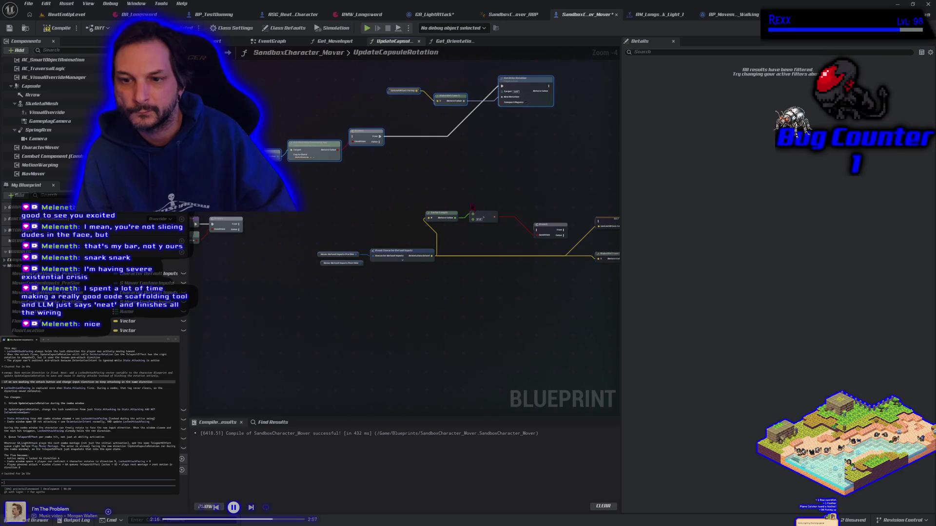
drag(288, 273, 376, 279)
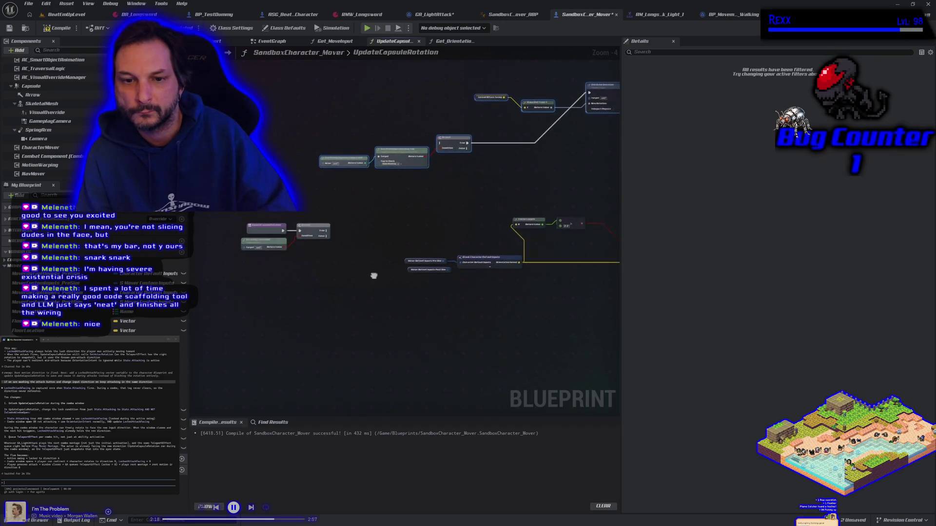
click(306, 231)
Step: Chain the first Branch into the Locked Attack Facing Branch, and lower Set Actor Rotation with its getter
mouse_move(308, 230)
mouse_down()
mouse_move(490, 226)
mouse_move(482, 299)
mouse_move(363, 298)
mouse_move(403, 302)
mouse_up()
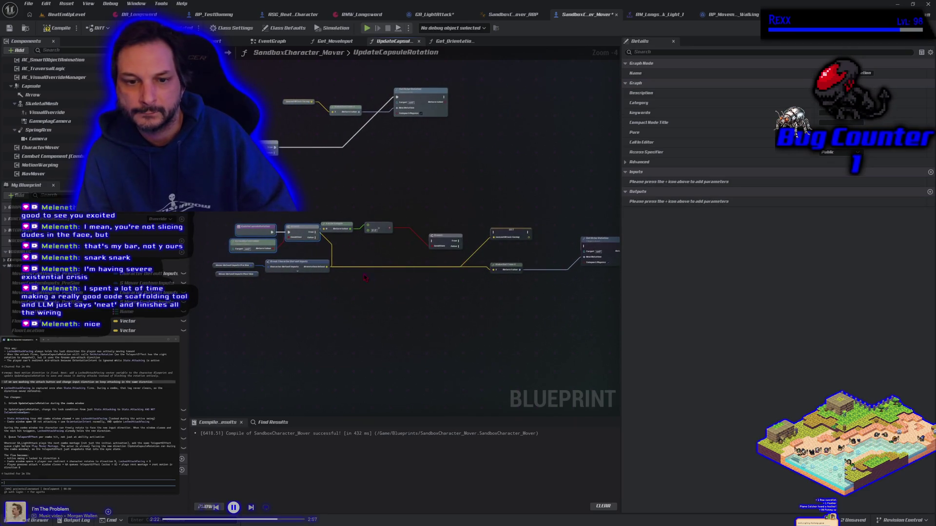
mouse_move(315, 236)
mouse_down()
mouse_move(366, 256)
mouse_move(440, 248)
mouse_move(434, 233)
mouse_move(526, 241)
mouse_move(494, 234)
mouse_up()
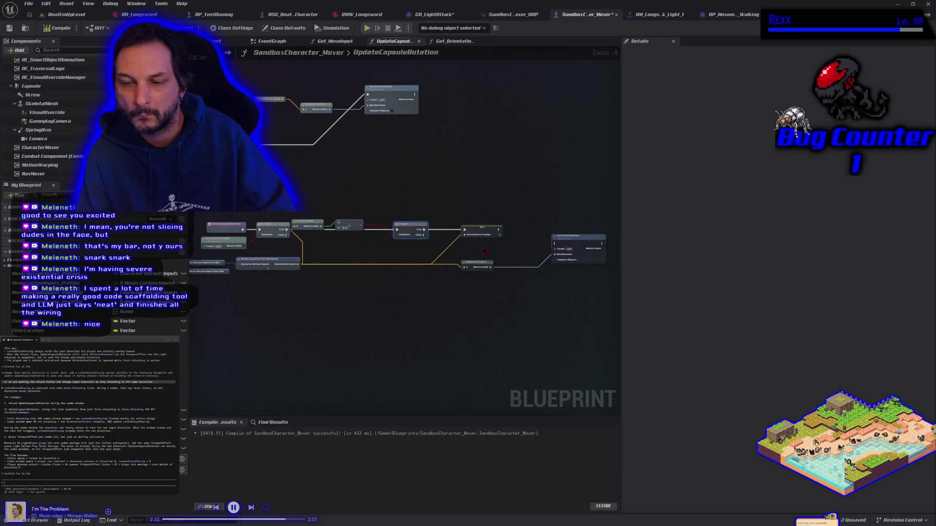
drag(593, 253, 583, 308)
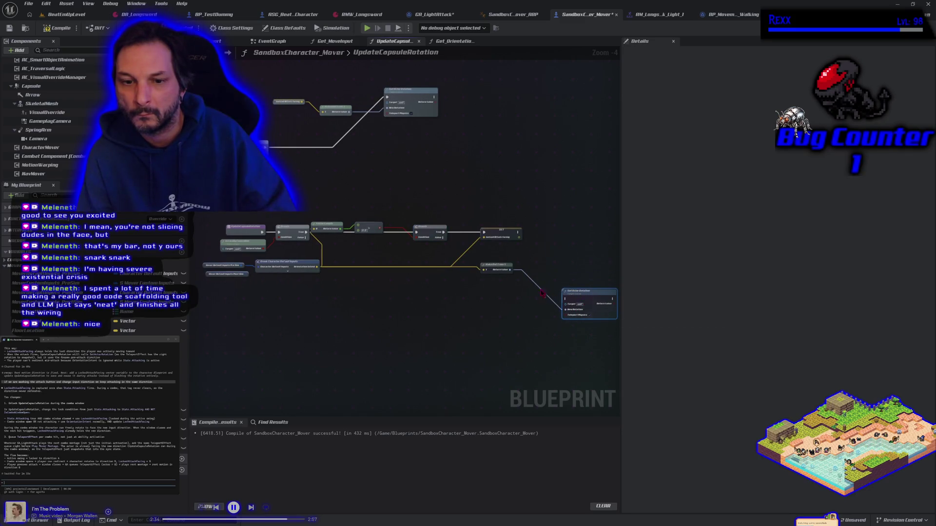
drag(499, 264, 500, 305)
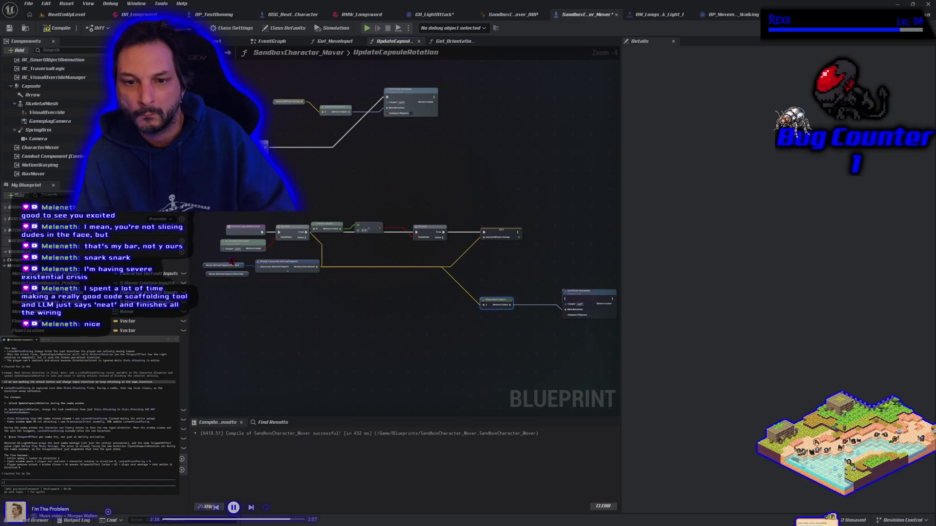
mouse_move(230, 260)
mouse_down()
mouse_move(271, 290)
mouse_move(478, 320)
mouse_move(422, 312)
mouse_move(484, 305)
mouse_up()
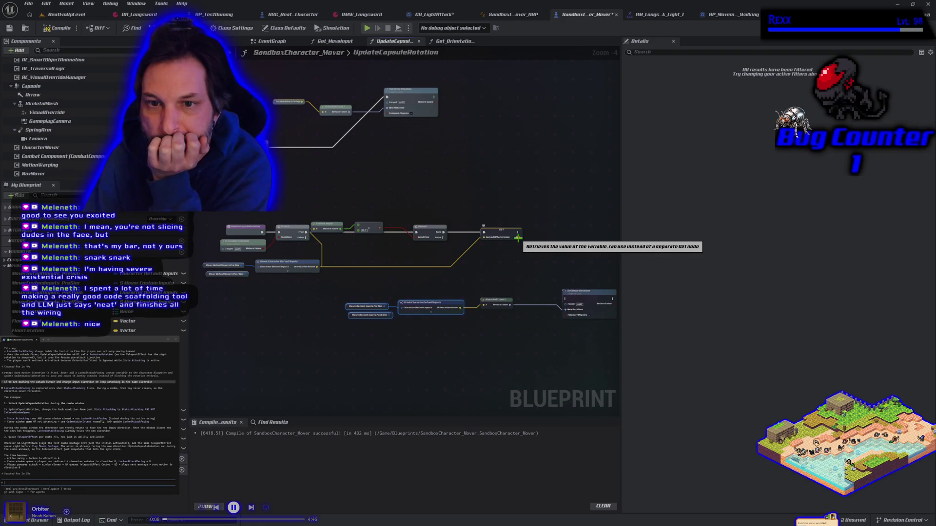
mouse_move(402, 200)
mouse_down()
mouse_move(467, 197)
mouse_move(416, 203)
mouse_up()
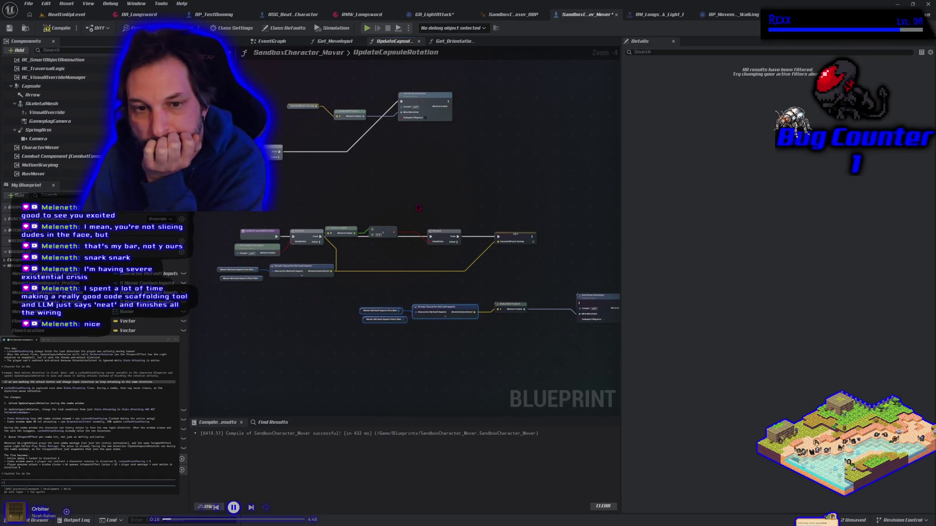
Step: Move the top group of nodes to the right
mouse_move(422, 208)
mouse_down()
mouse_move(485, 221)
mouse_move(388, 209)
mouse_move(461, 219)
mouse_up()
mouse_move(285, 95)
mouse_down()
mouse_move(420, 161)
mouse_move(466, 202)
mouse_up()
drag(314, 170, 561, 185)
drag(550, 281, 393, 282)
drag(392, 181, 412, 173)
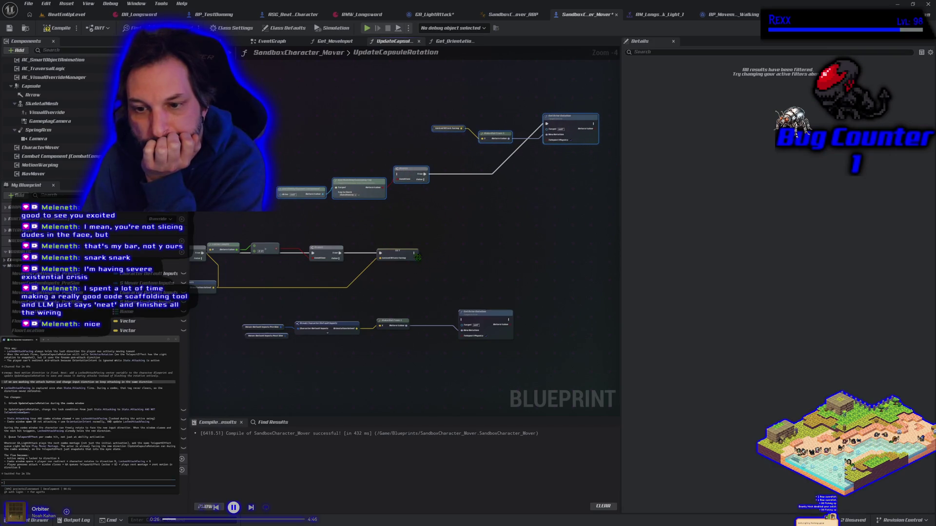
Step: Raise Set Actor Rotation beside the SET node and wire SET's exec output into it
mouse_move(415, 258)
mouse_down()
mouse_move(450, 336)
mouse_move(382, 330)
mouse_up()
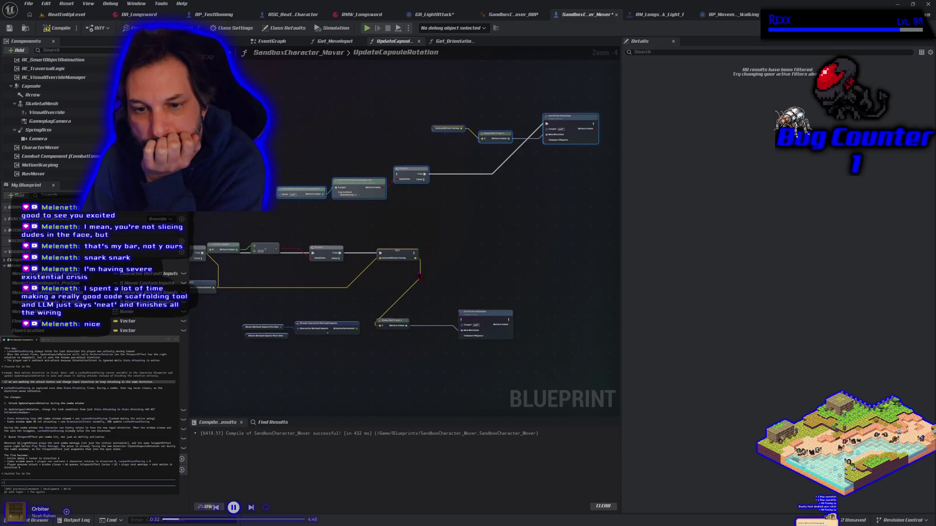
drag(385, 283, 442, 277)
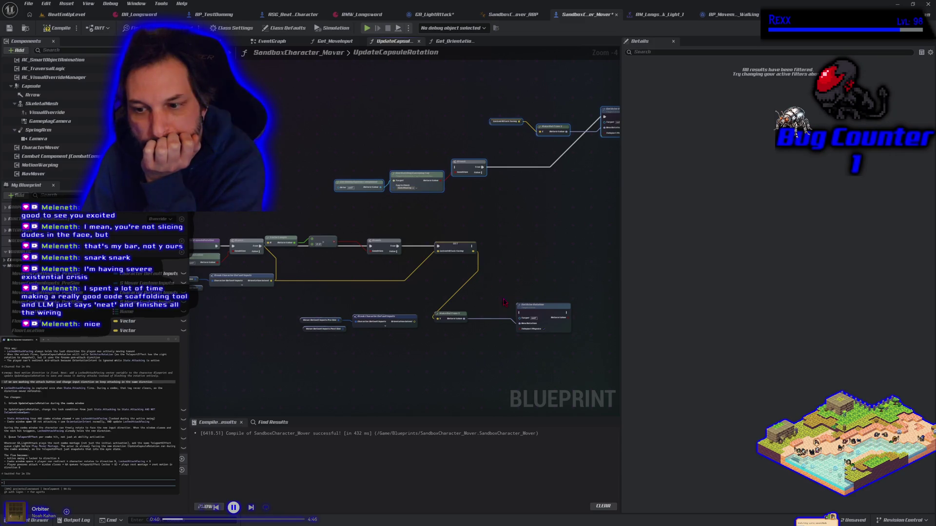
drag(543, 310, 537, 244)
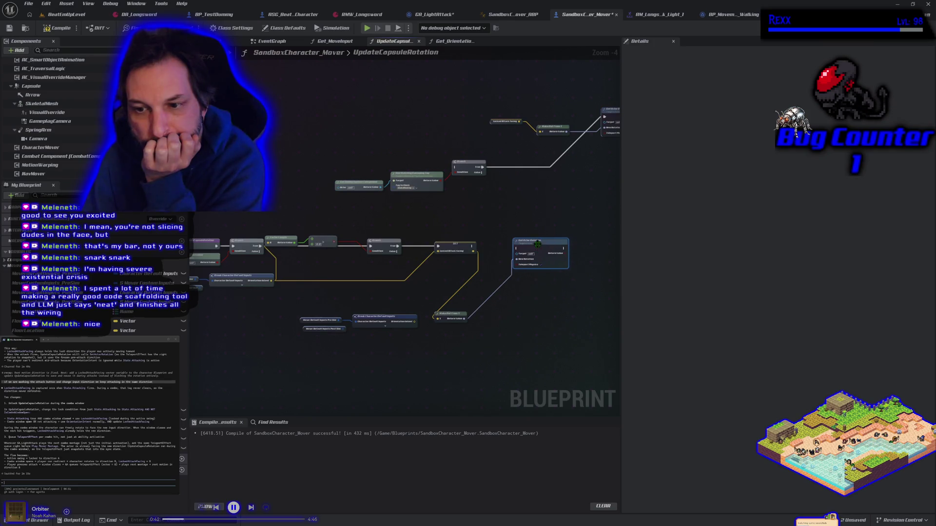
drag(472, 247, 517, 249)
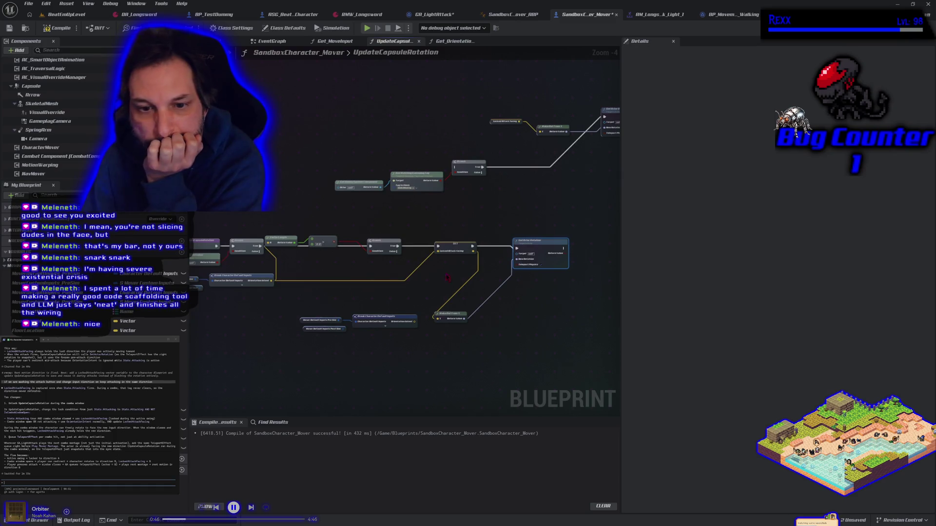